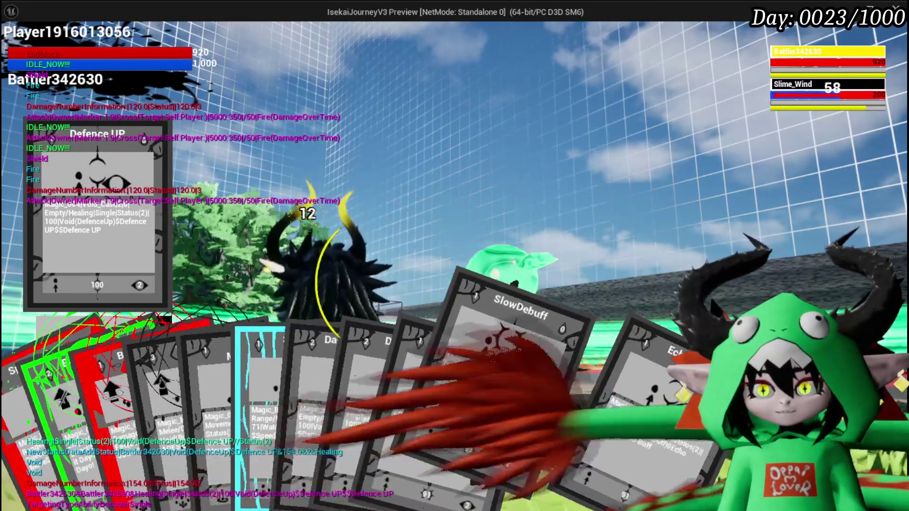
Pick the Defence UP card from the hand and cast it.
click(343, 407)
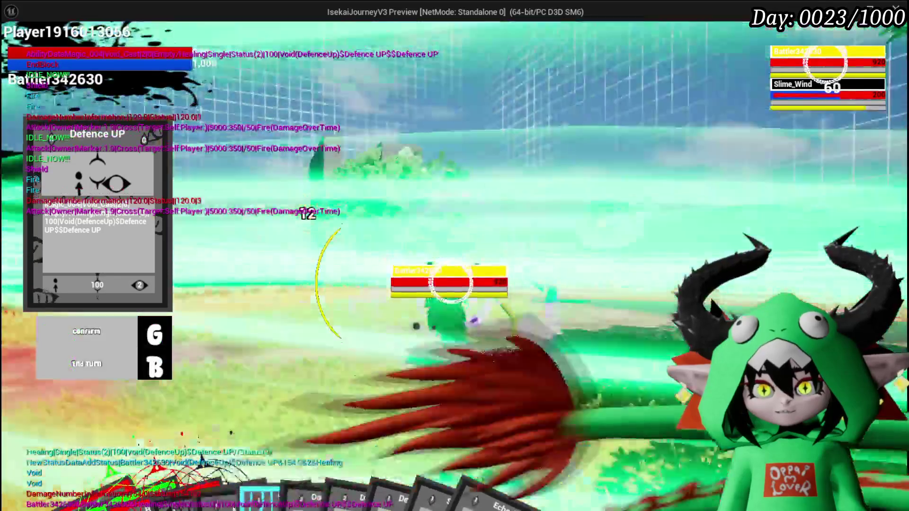
key(g)
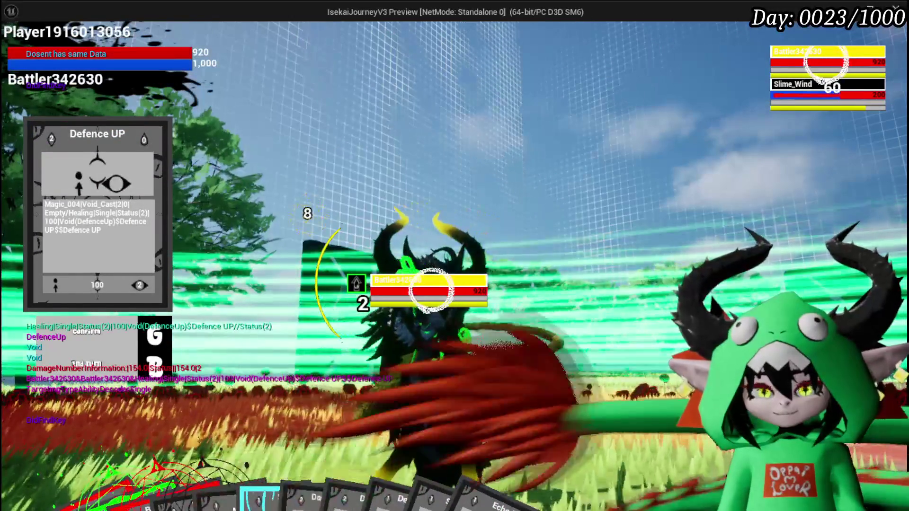
key(g)
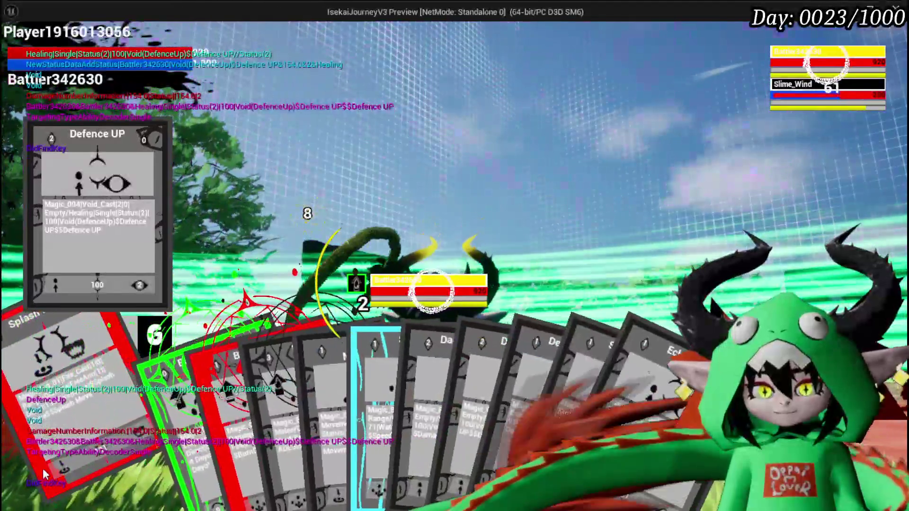
Choose Splash Move, aim the fire attack and unleash it on the creature.
click(43, 473)
key(g)
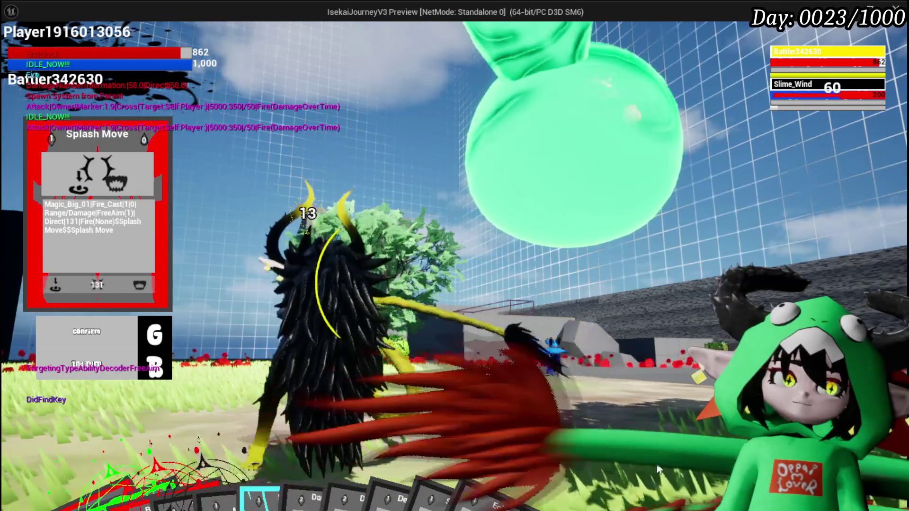
key(g)
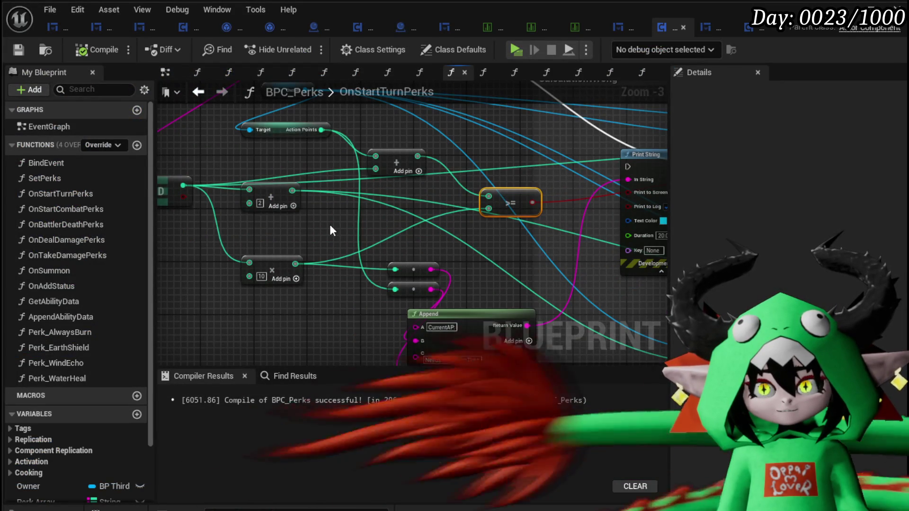
Wire the Add 2 result into the Action Points addition's second input.
mouse_move(330, 231)
mouse_down()
mouse_move(385, 258)
mouse_move(299, 287)
mouse_up()
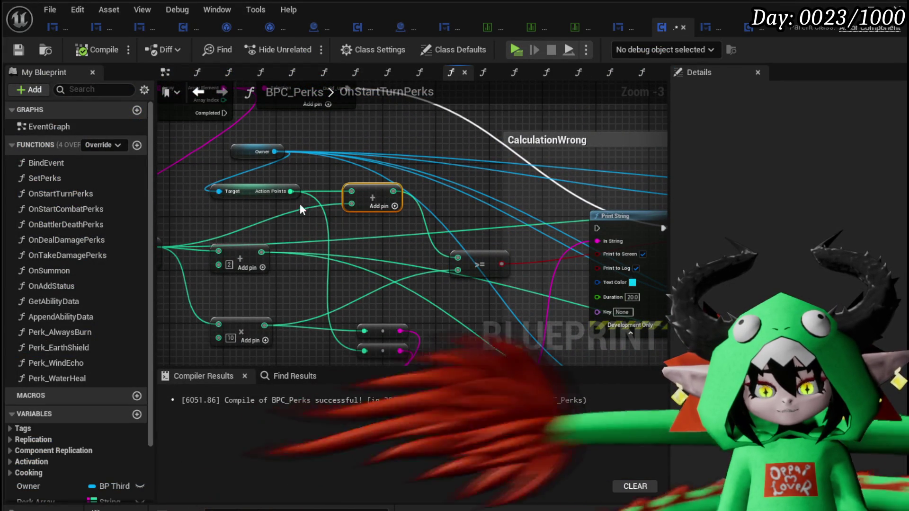
drag(300, 204, 345, 223)
click(334, 198)
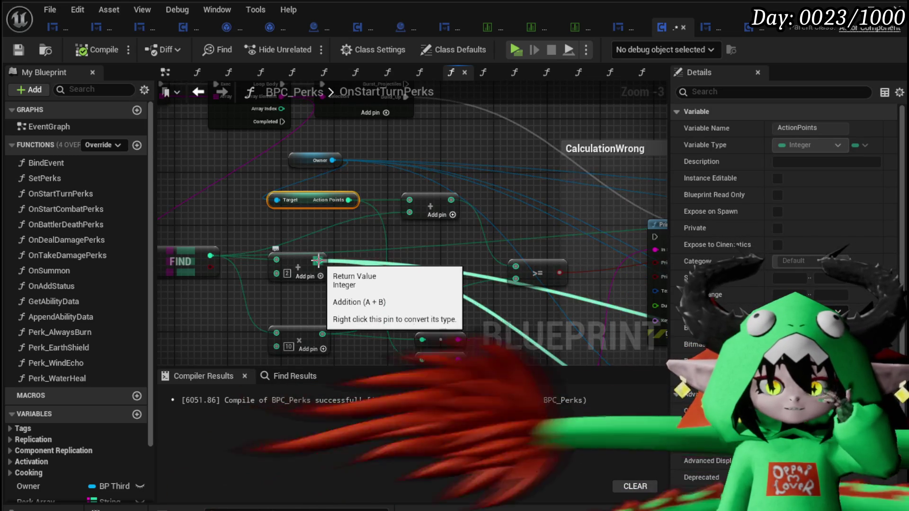
drag(318, 261, 322, 265)
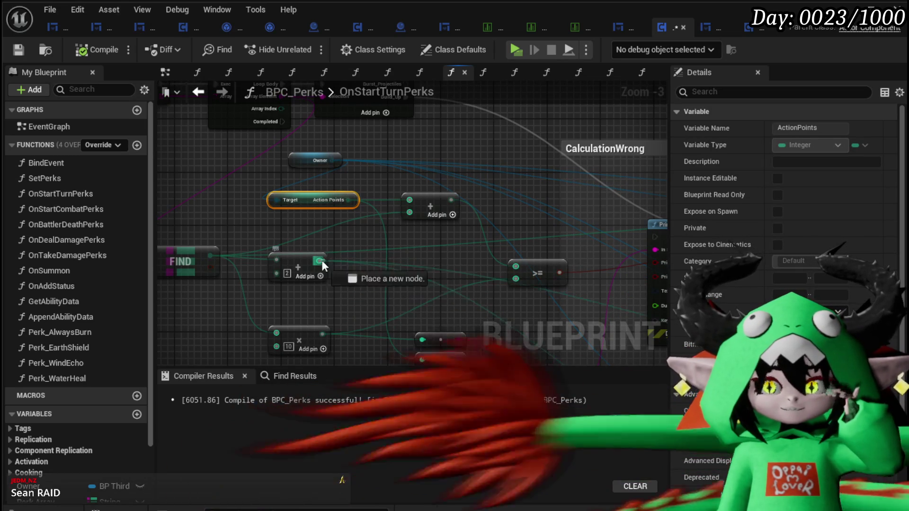
drag(360, 240, 409, 213)
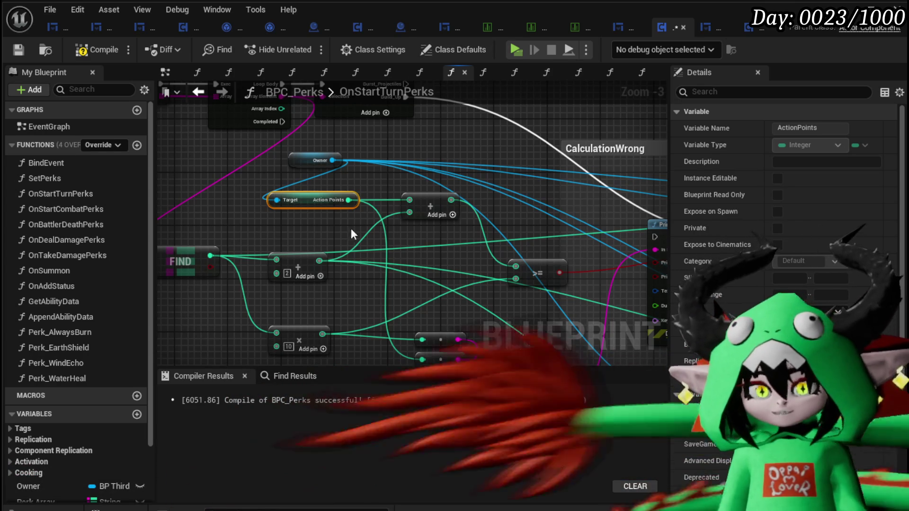
Move the Add 2 node slightly higher and recompile BPC_Perks.
mouse_move(332, 221)
mouse_down()
mouse_move(311, 192)
mouse_move(260, 178)
mouse_move(166, 181)
mouse_move(462, 185)
mouse_up()
mouse_move(348, 215)
mouse_down()
mouse_move(341, 200)
mouse_move(351, 194)
mouse_up()
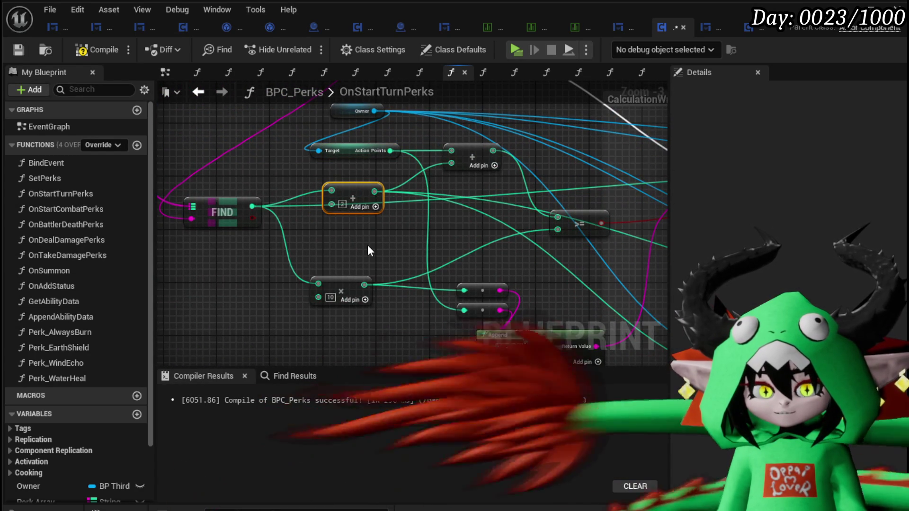
click(84, 51)
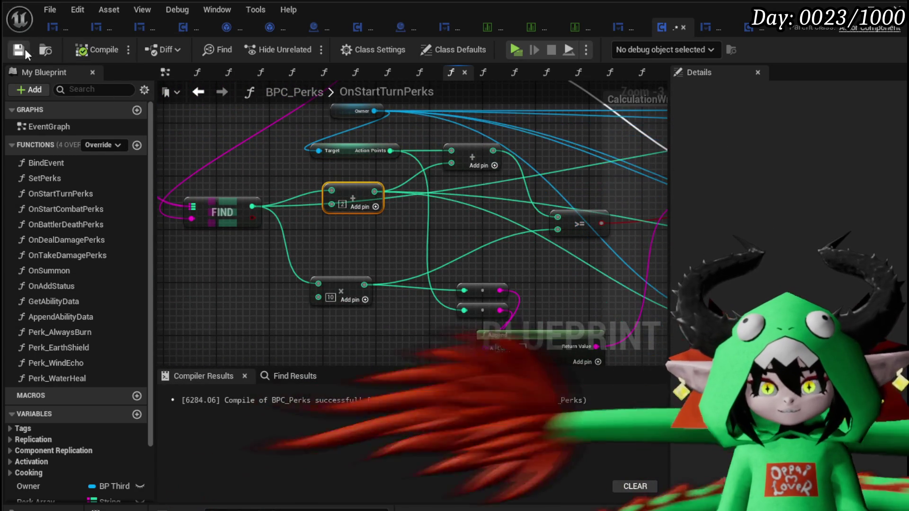
mouse_move(349, 217)
mouse_down()
mouse_move(308, 244)
mouse_move(332, 234)
mouse_up()
Reposition the >= comparison node and the Action Points and Add nodes in OnStartTurnPerks.
mouse_move(395, 232)
mouse_down()
mouse_move(417, 208)
mouse_move(213, 208)
mouse_move(299, 213)
mouse_up()
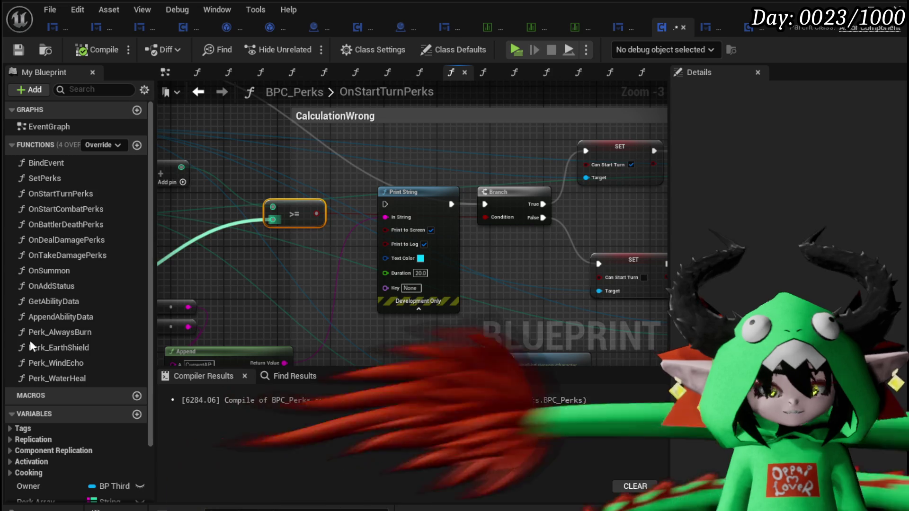
mouse_move(173, 253)
mouse_down()
mouse_move(412, 236)
mouse_move(339, 232)
mouse_move(360, 223)
mouse_move(387, 242)
mouse_move(215, 270)
mouse_up()
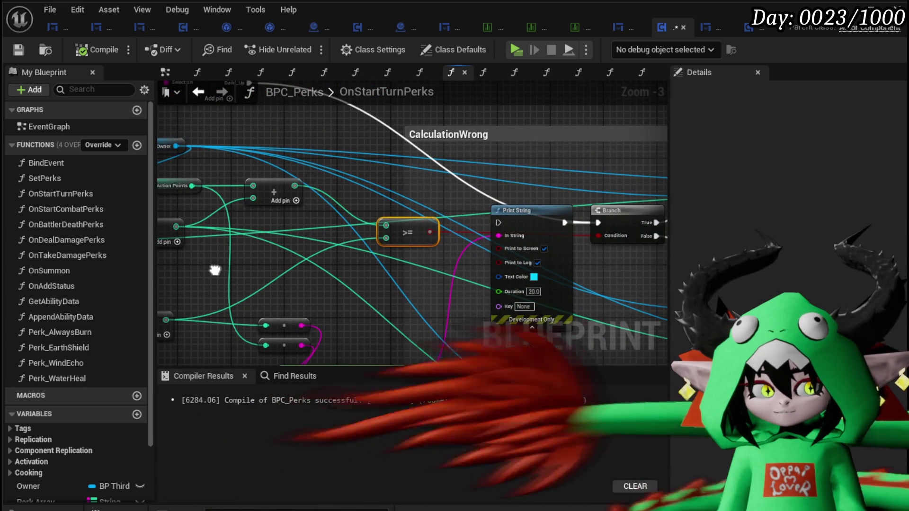
scroll(257, 265, up, 2)
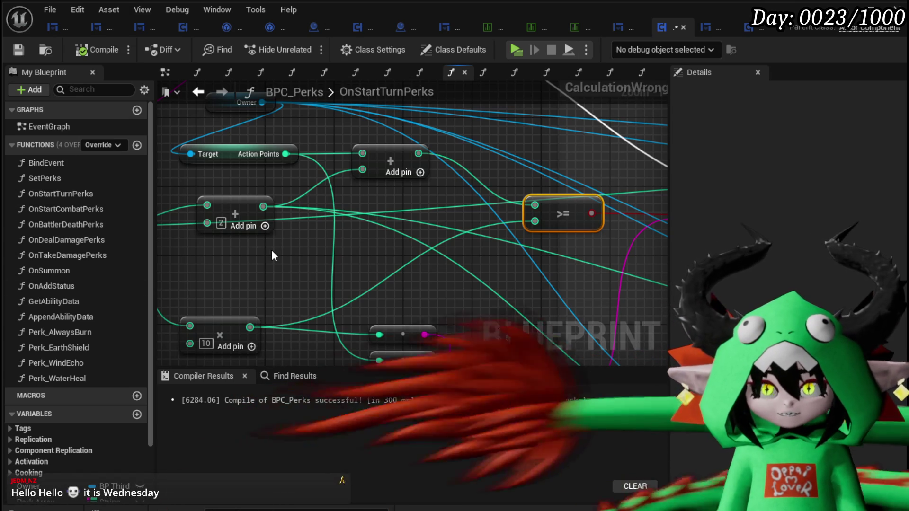
mouse_move(273, 256)
mouse_down()
mouse_move(316, 239)
mouse_move(331, 221)
mouse_move(270, 223)
mouse_up()
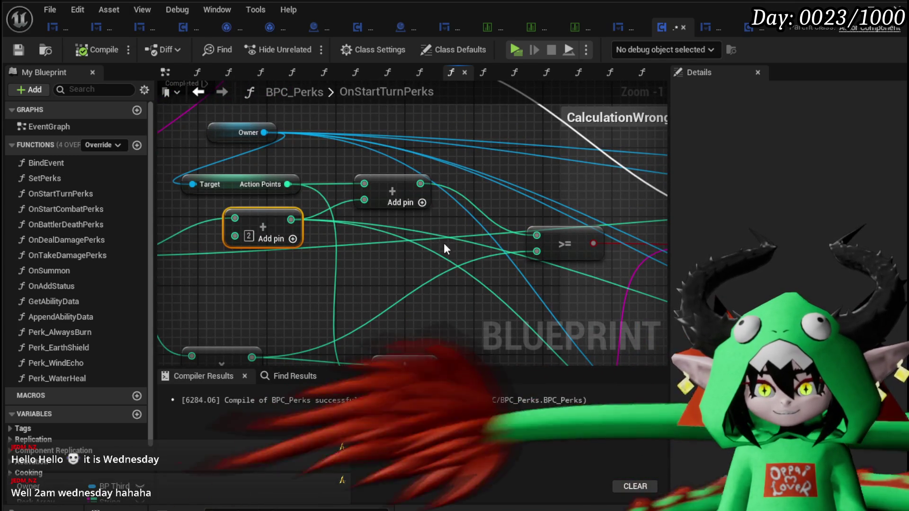
mouse_move(231, 161)
mouse_down()
mouse_move(291, 165)
mouse_move(286, 194)
mouse_up()
mouse_move(232, 189)
mouse_down()
mouse_move(476, 223)
mouse_move(457, 205)
mouse_up()
drag(316, 257, 308, 249)
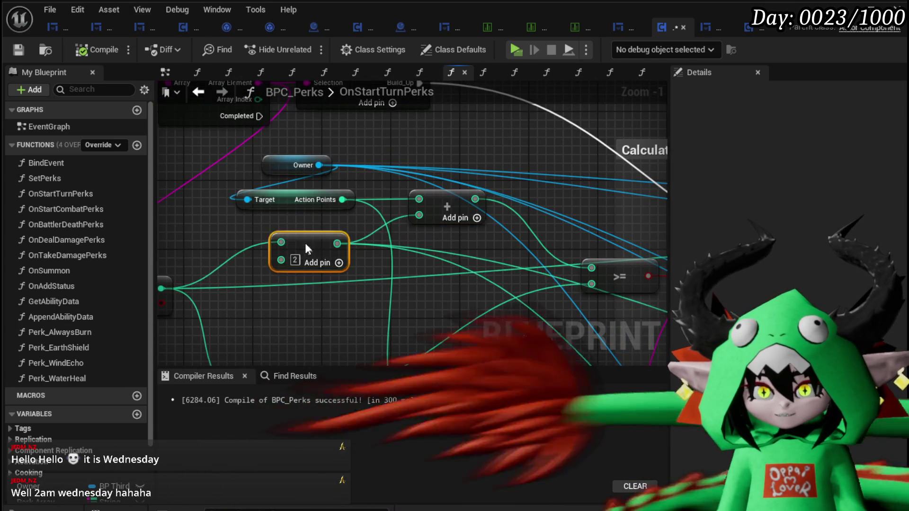
drag(425, 255, 352, 202)
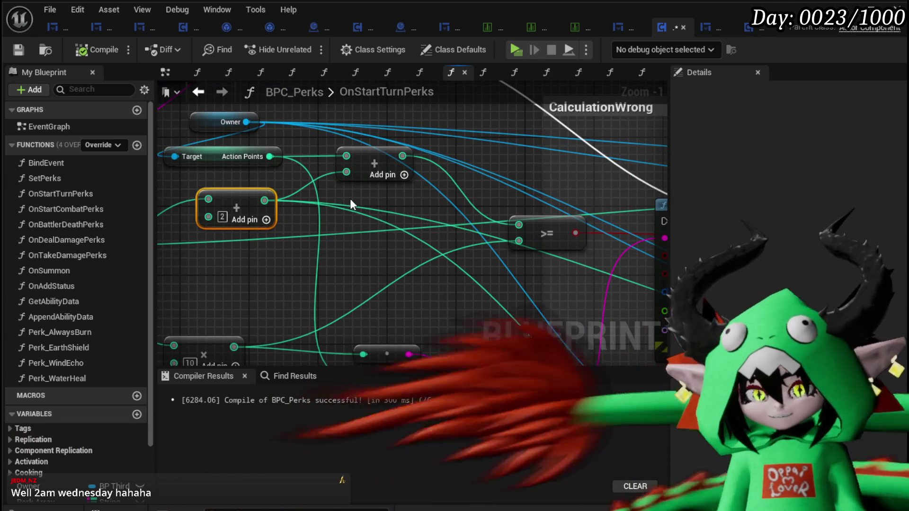
drag(351, 202, 403, 204)
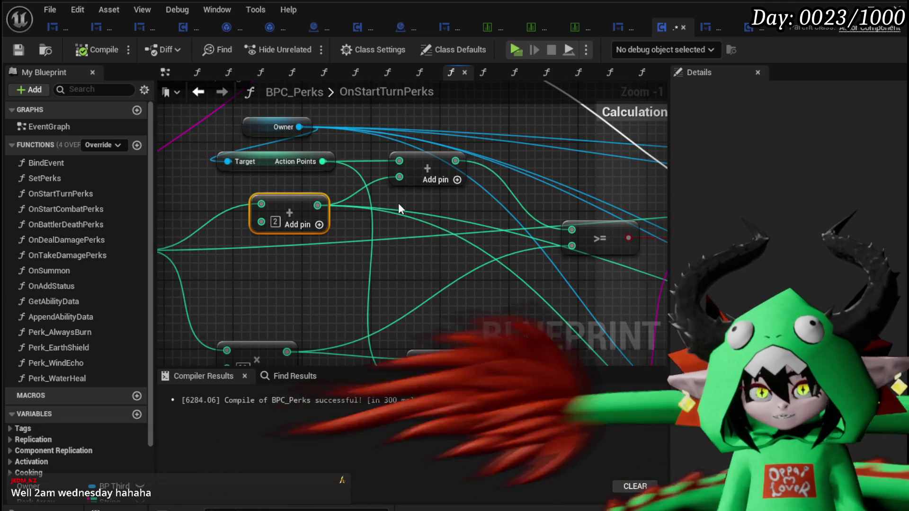
Recompile BPC_Perks and switch back to the L_DungeonCreationTest level editor.
mouse_move(288, 264)
mouse_down()
mouse_move(270, 251)
mouse_move(434, 249)
mouse_up()
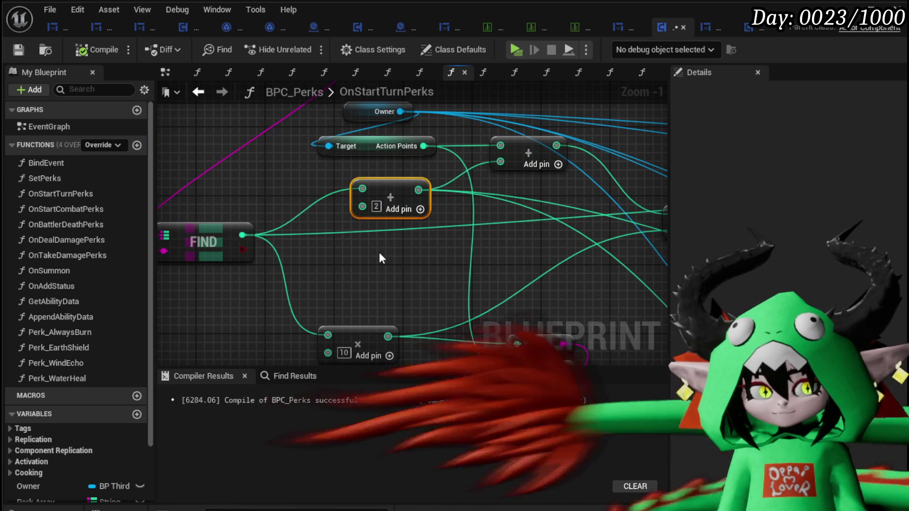
scroll(380, 255, down, 2)
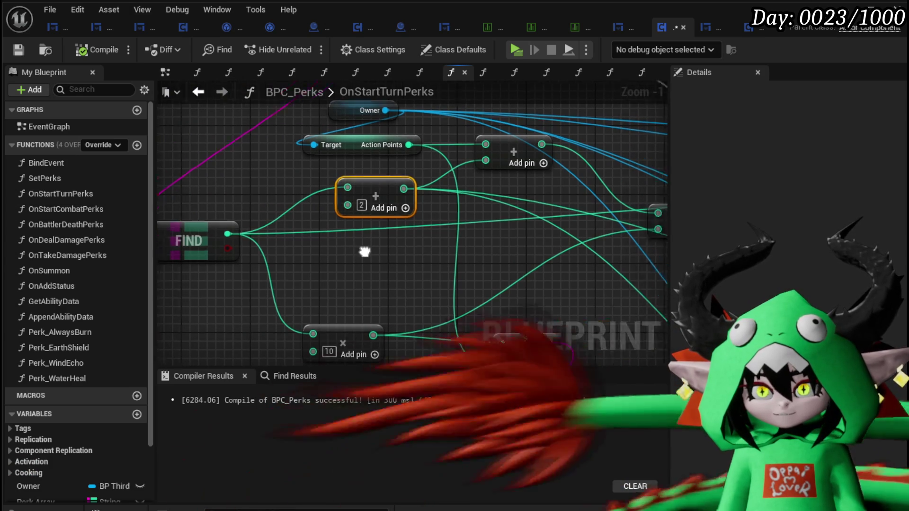
drag(363, 252, 261, 257)
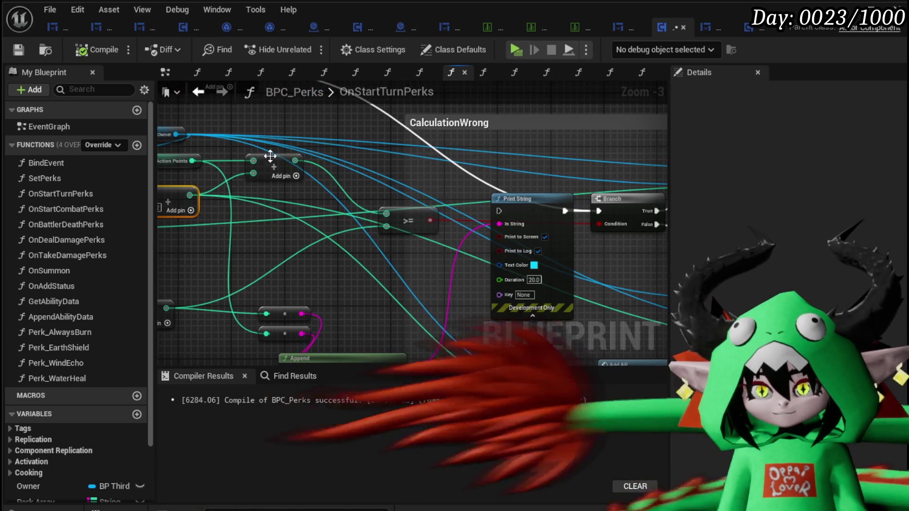
click(16, 50)
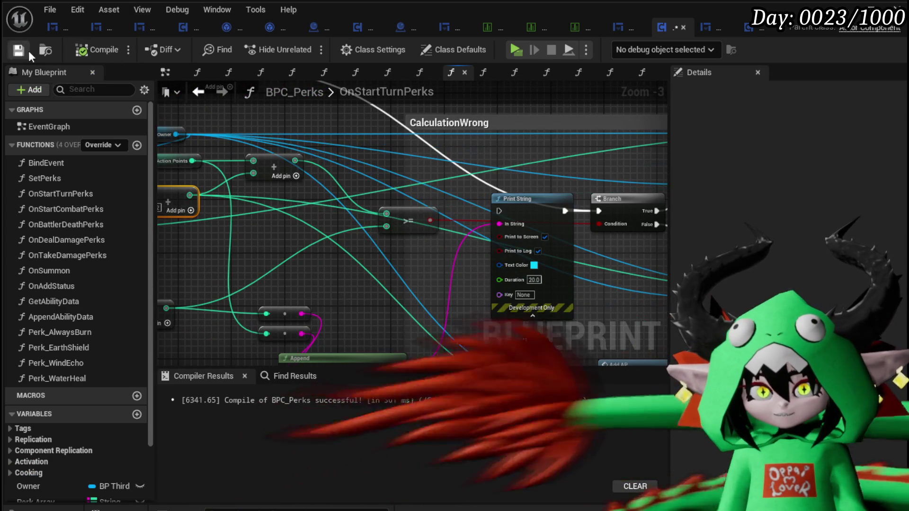
key(alt+Tab)
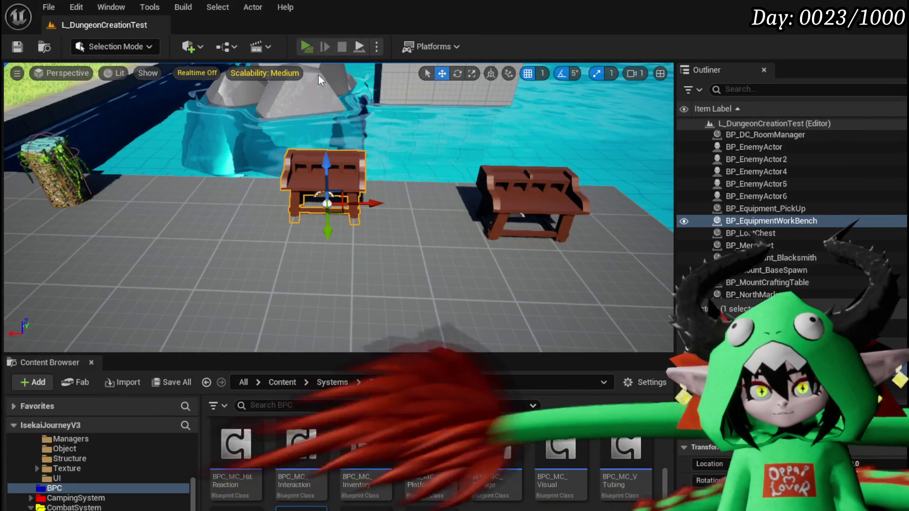
Start a play-test, walk toward the dome and attack to trigger the Slime_Wind battle.
click(306, 46)
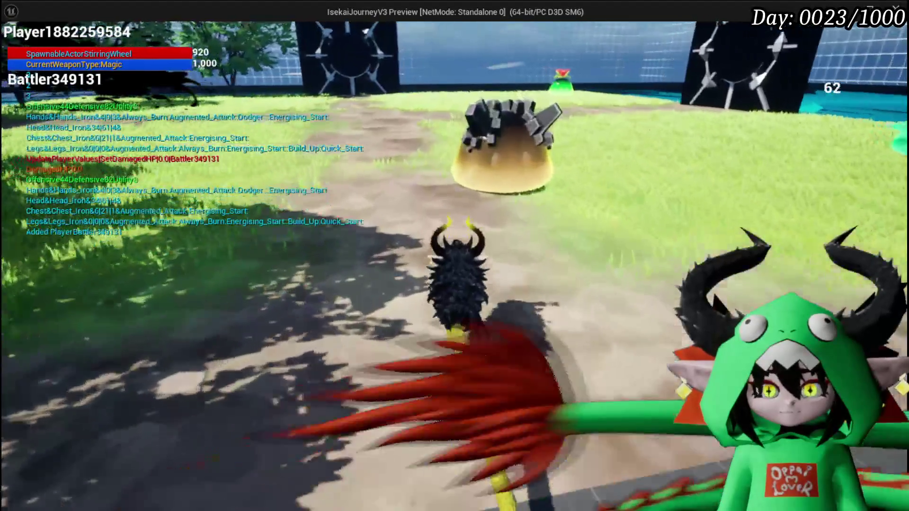
key(w)
click(454, 255)
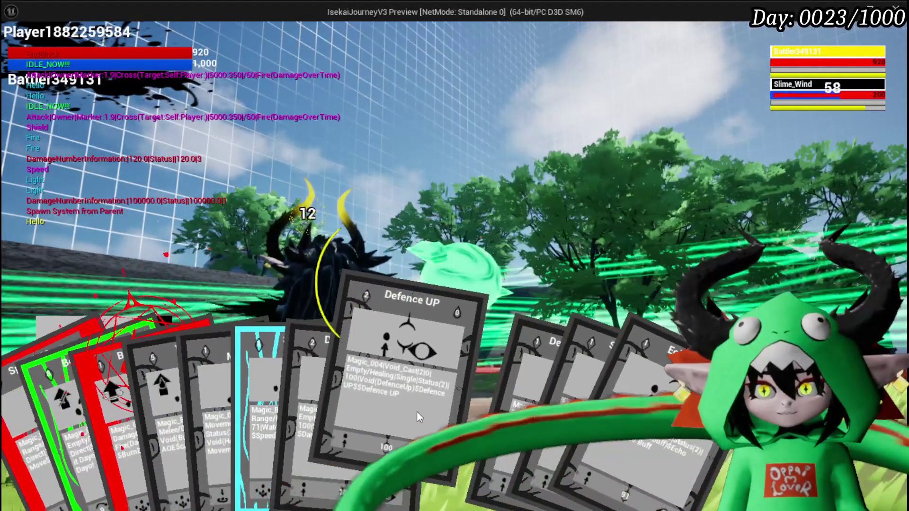
Cast Defence UP, then aim and carry out a Splash Move attack.
click(416, 411)
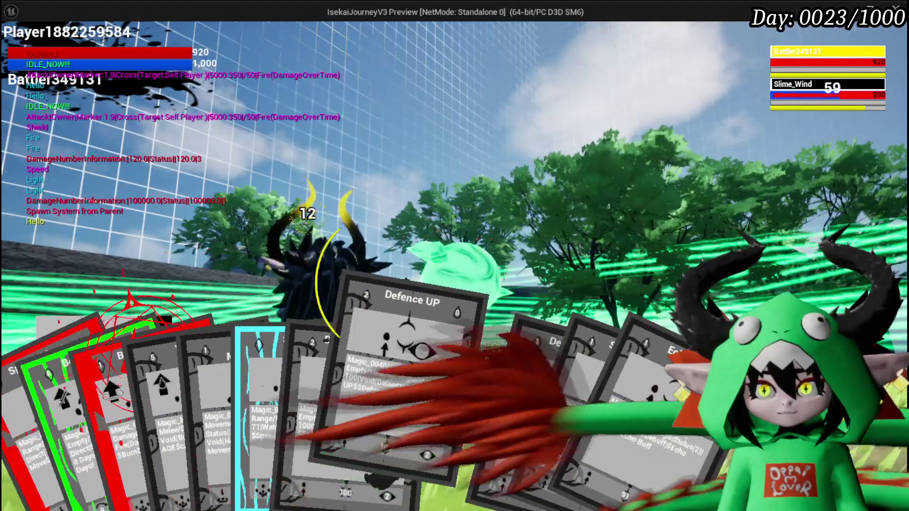
key(g)
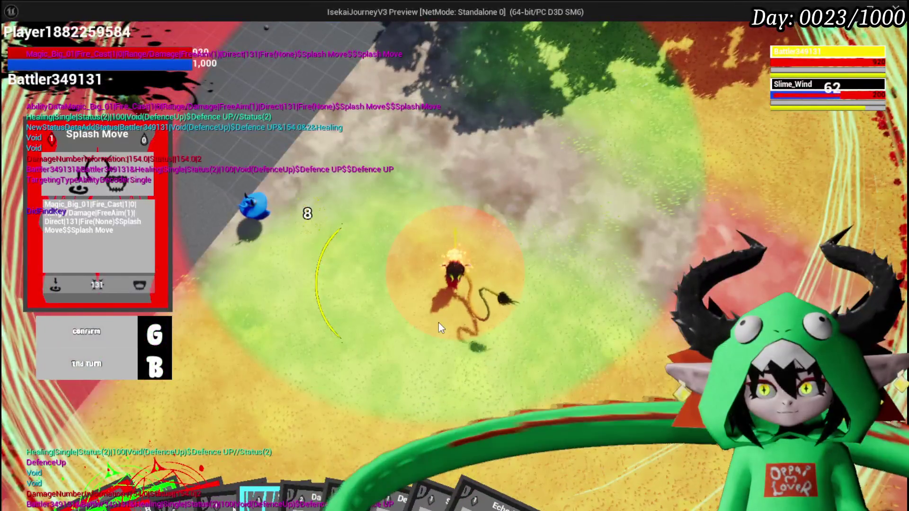
click(438, 322)
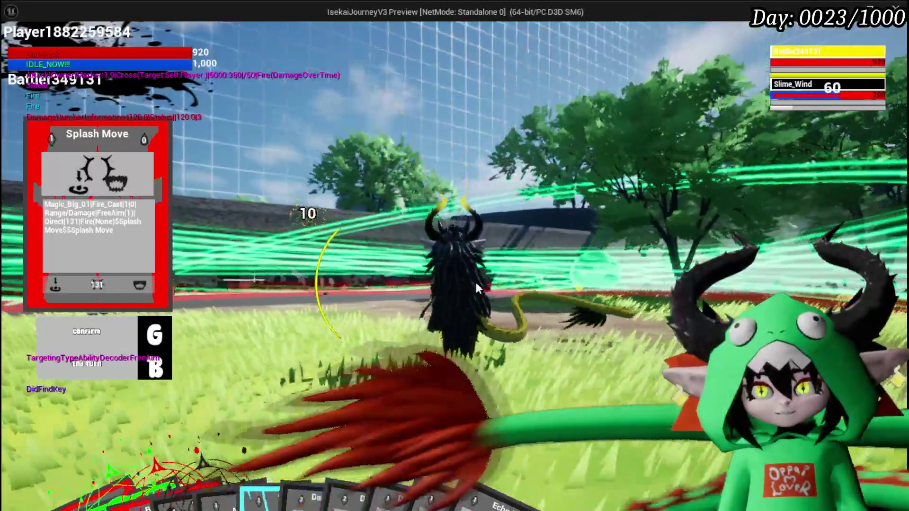
key(g)
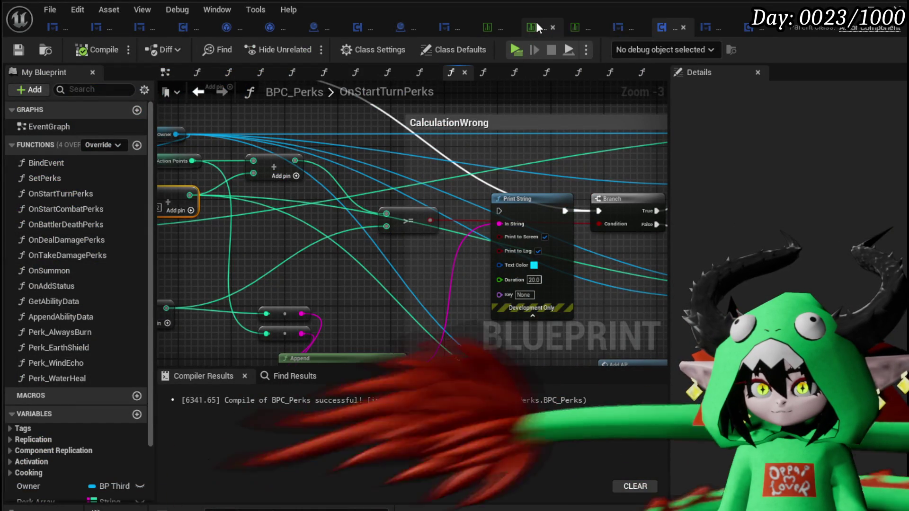
Enter 'Gain Damage Up when losing HP' as the Gem&Rage row tooltip and save the data table.
click(585, 28)
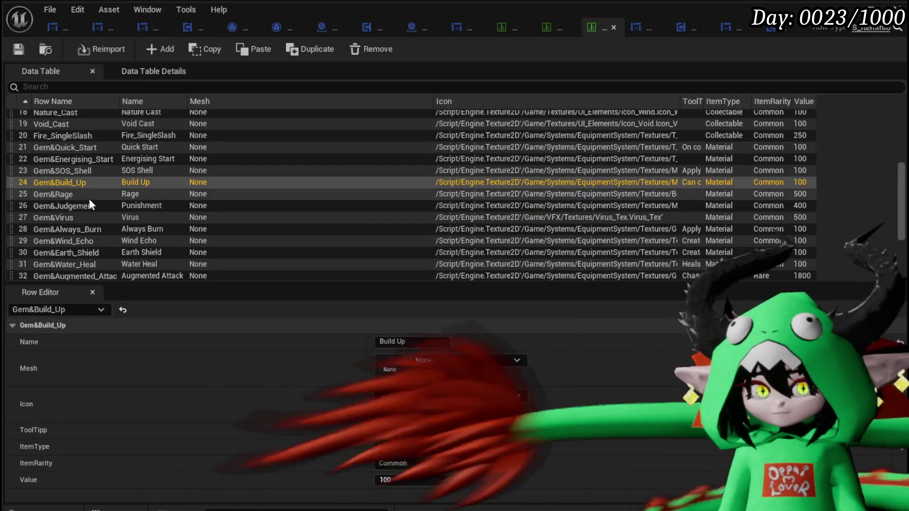
click(40, 194)
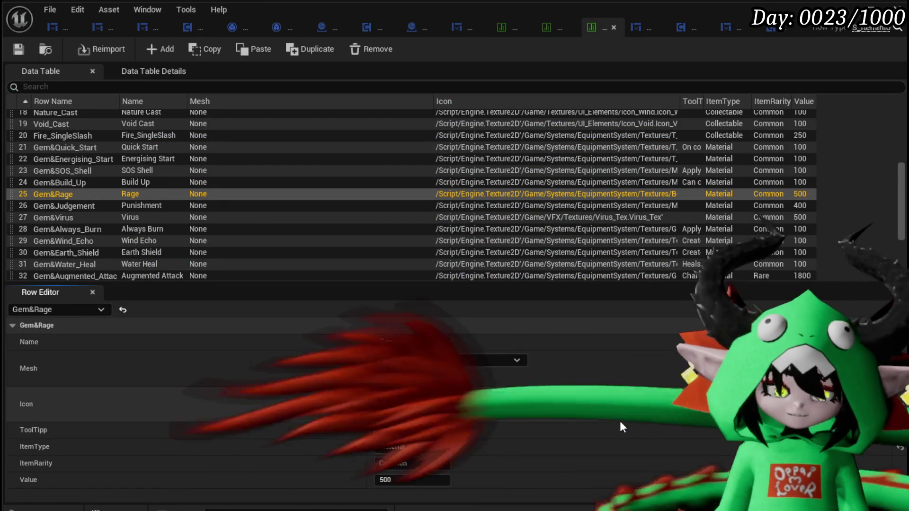
text(Gain Damage U)
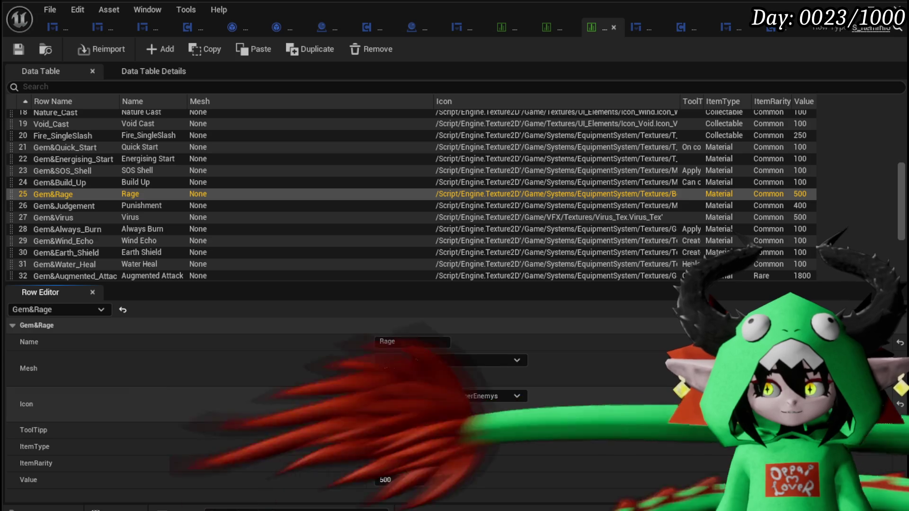
key(Return)
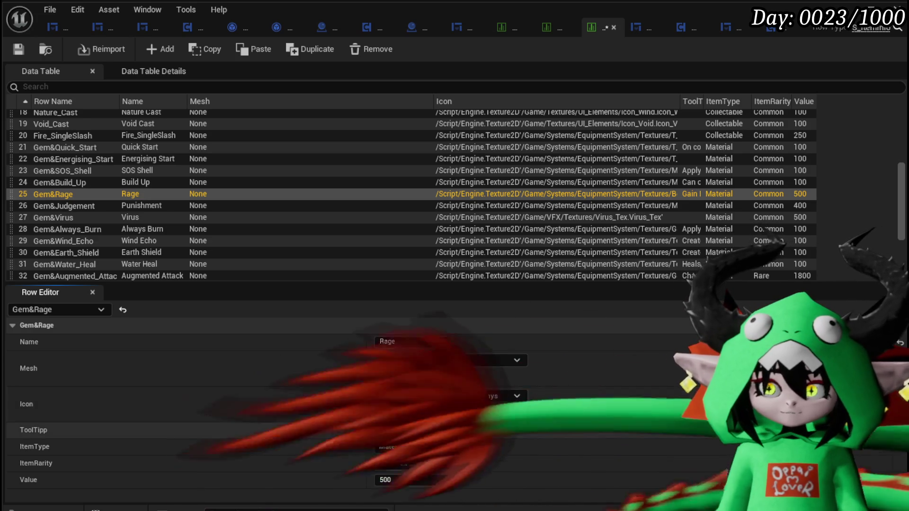
click(469, 429)
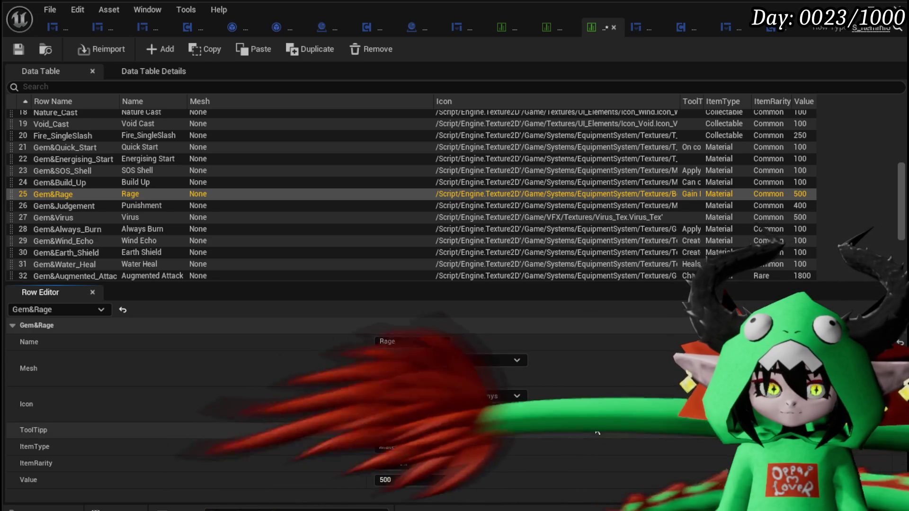
click(18, 50)
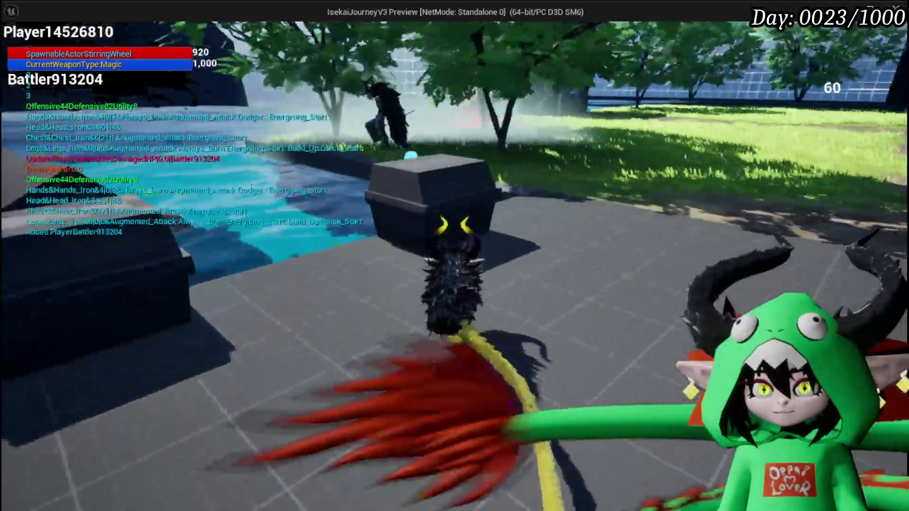
Take all loot from the black chest and open the Equipment panel.
key(e)
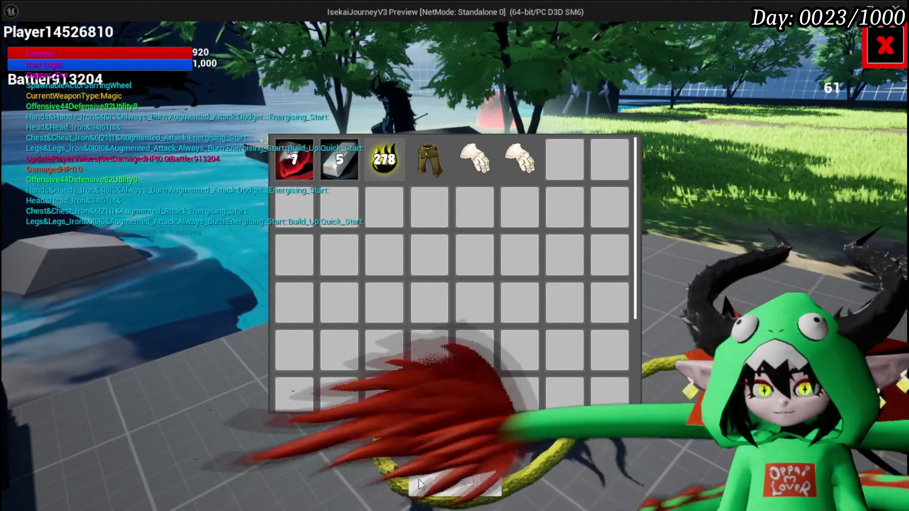
click(418, 479)
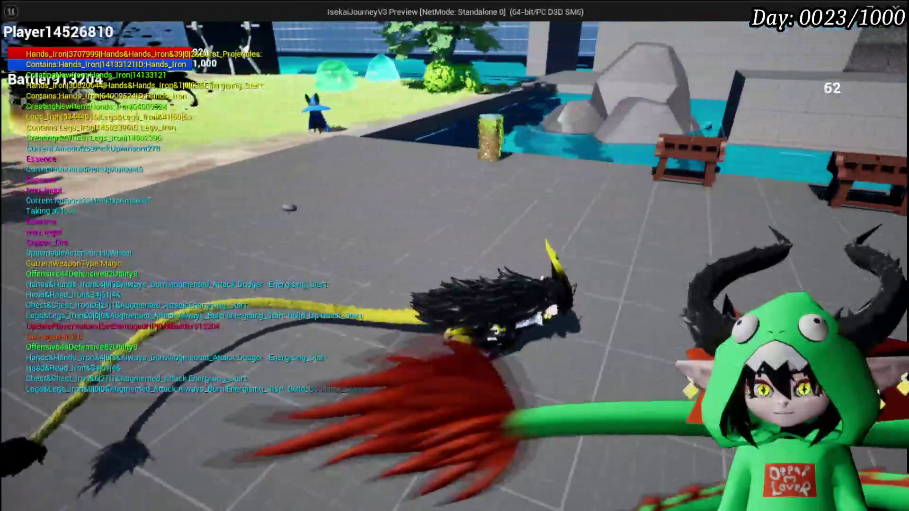
key(Tab)
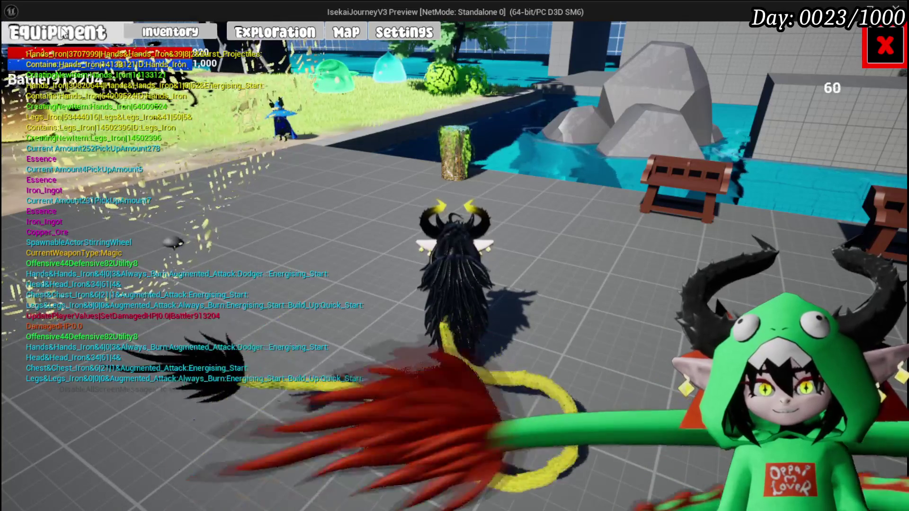
click(78, 33)
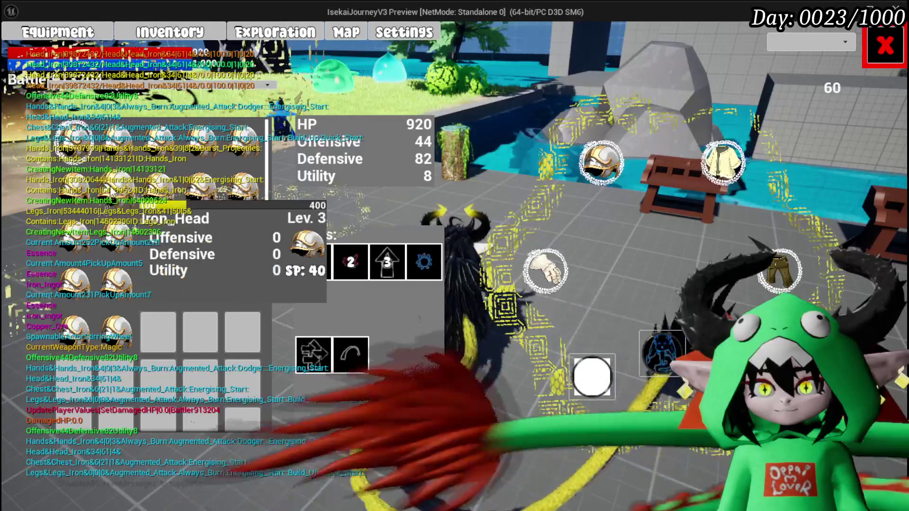
Sort by Defensive and equip the Lev 7 iron helmet, stronger iron chest piece and Iron_Hands.
click(142, 86)
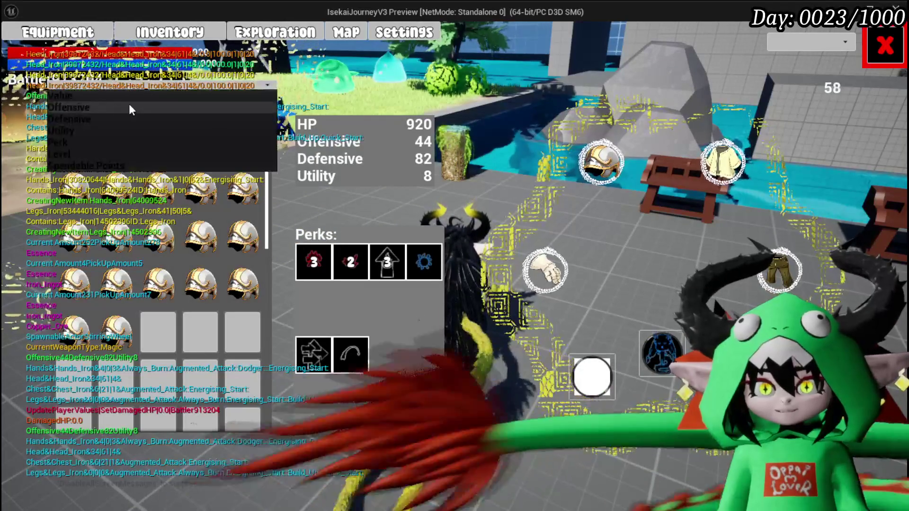
click(156, 103)
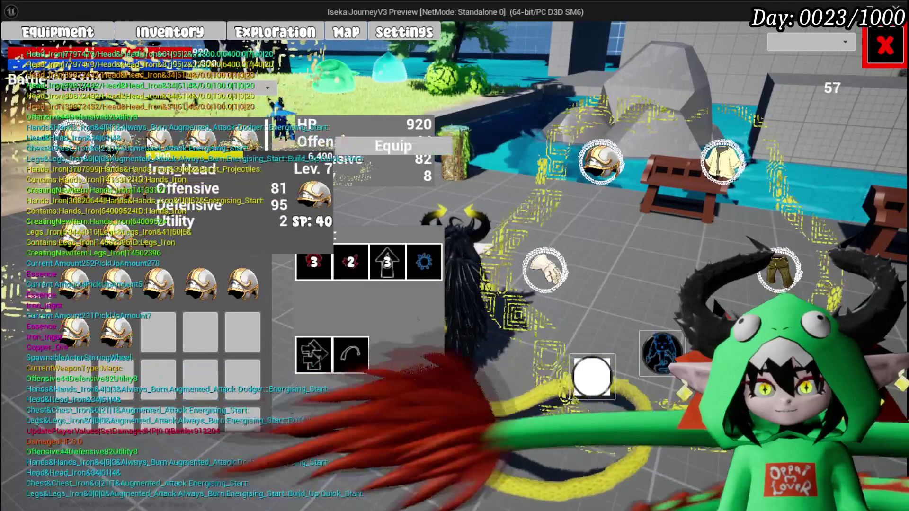
drag(293, 140, 303, 142)
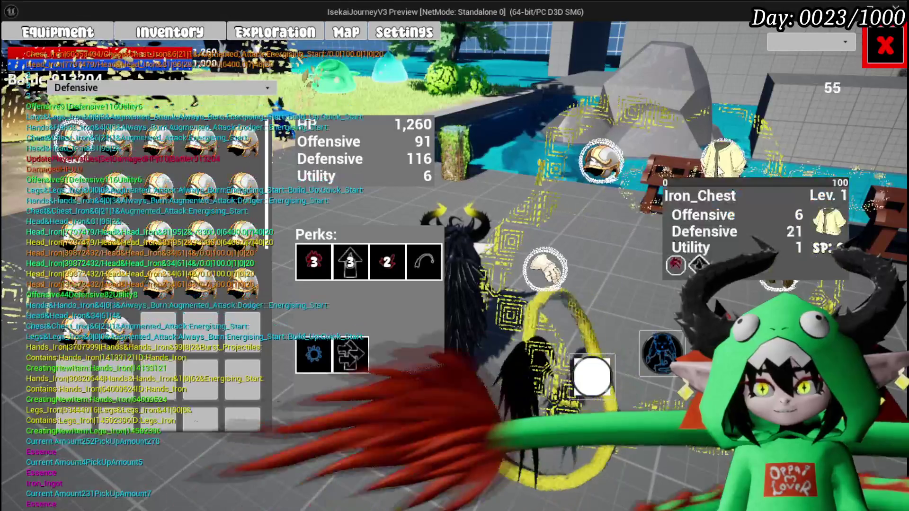
click(723, 161)
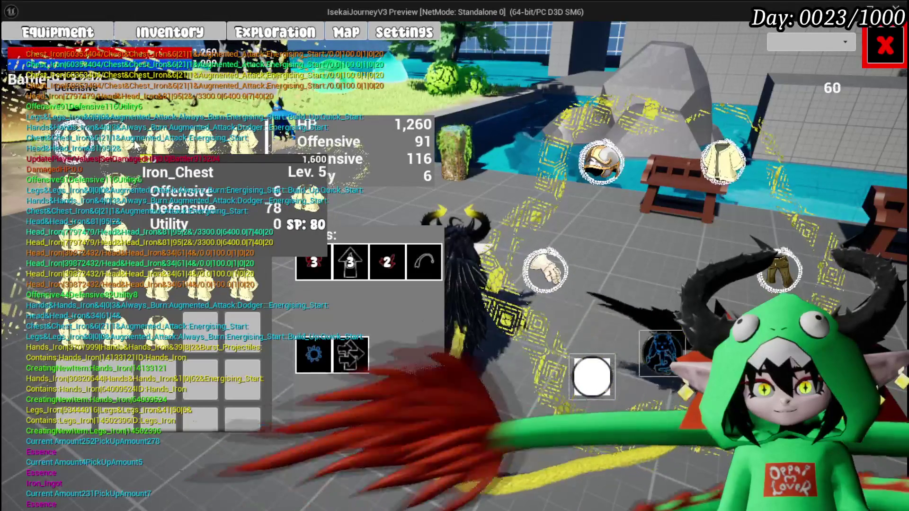
click(386, 146)
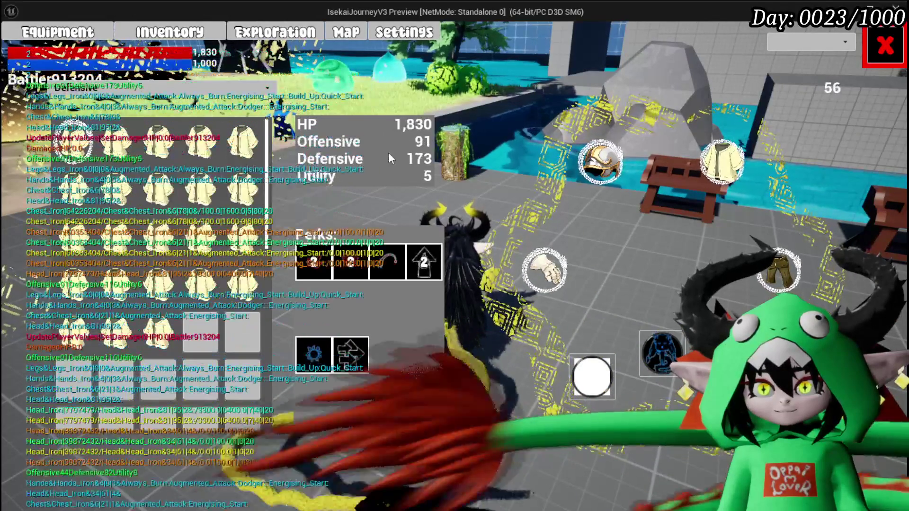
click(544, 270)
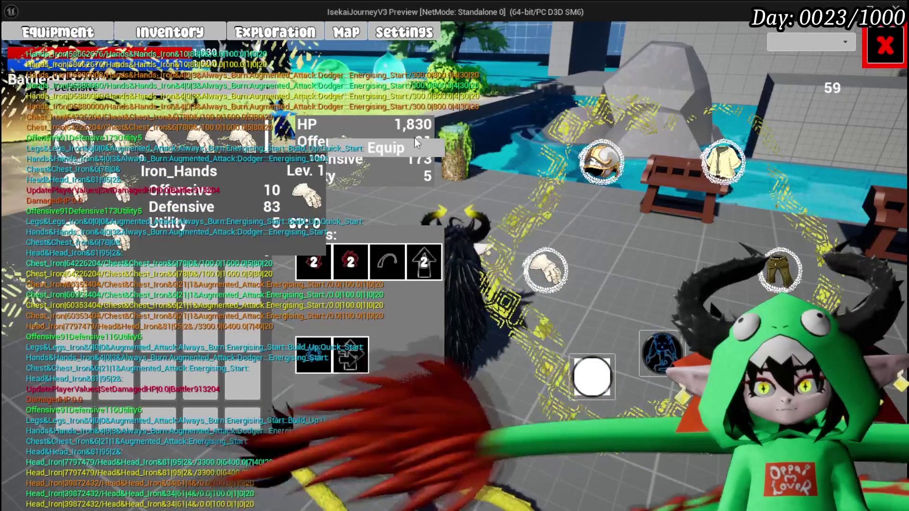
click(415, 138)
Try on the Iron_Legs, then take them back off.
click(779, 265)
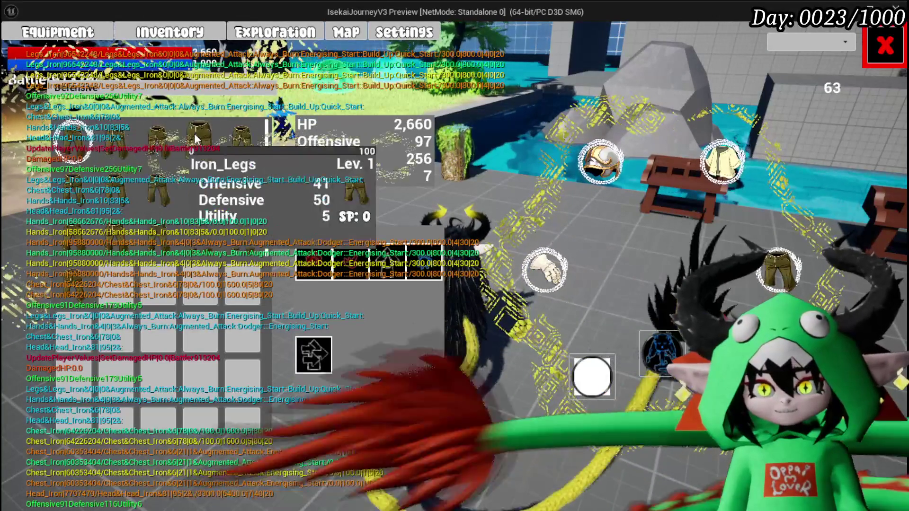
click(119, 138)
click(377, 141)
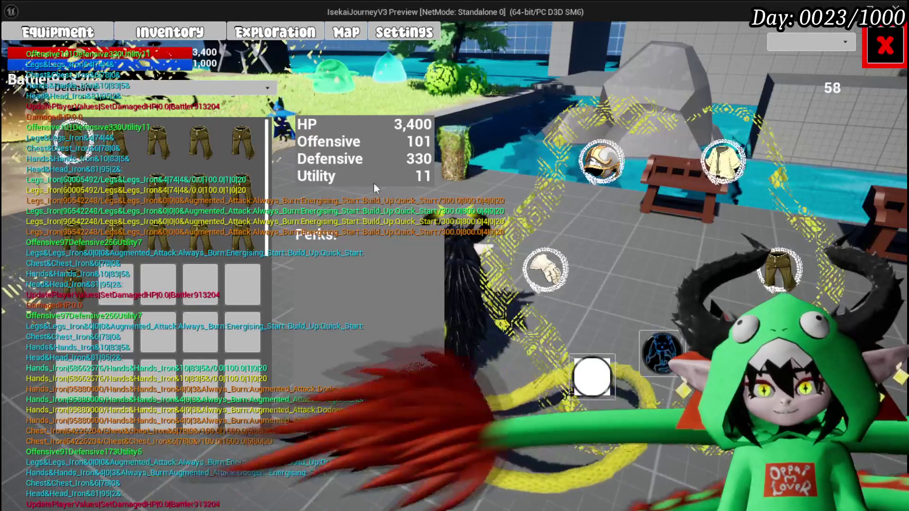
mouse_move(174, 133)
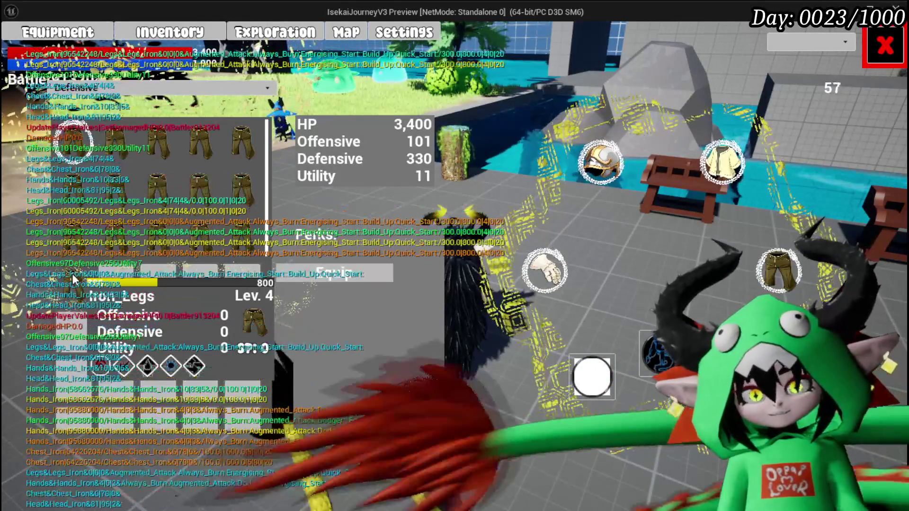
click(361, 270)
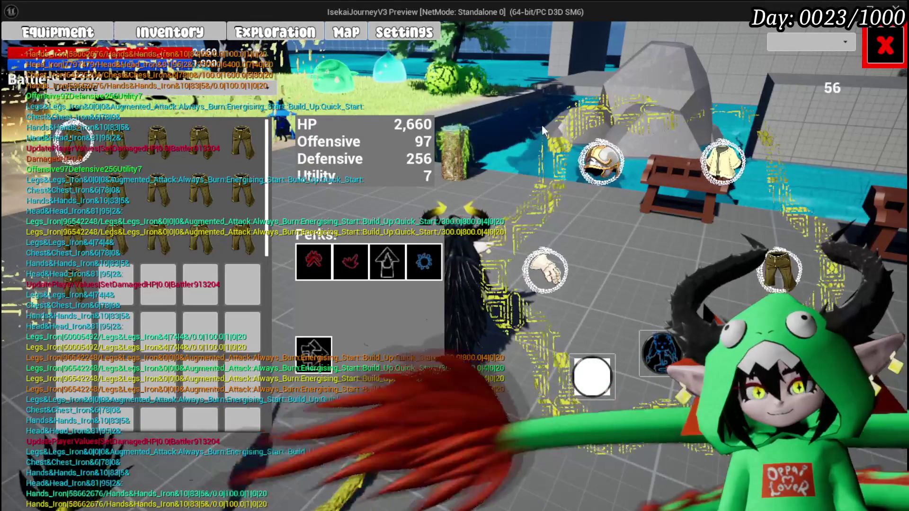
Save the game, run to the black chest and interact to show its 'Tripple slime elite' prompt.
key(Escape)
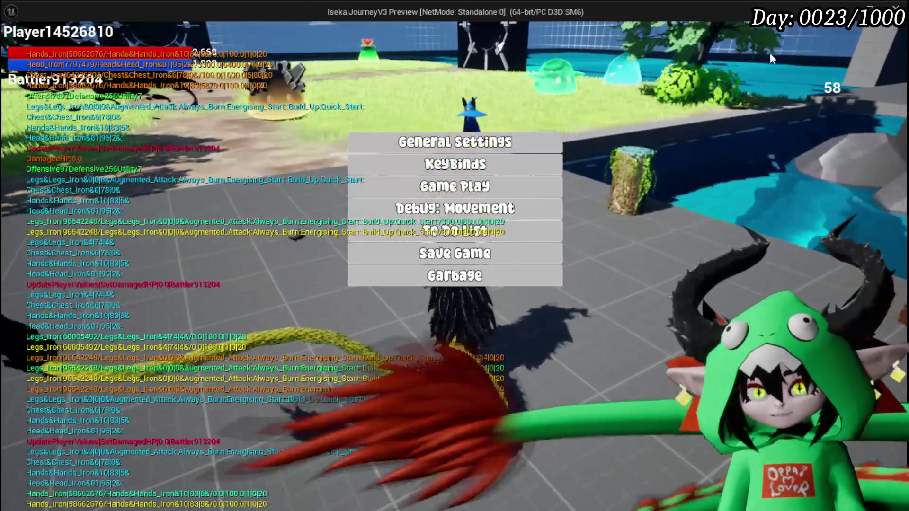
click(558, 247)
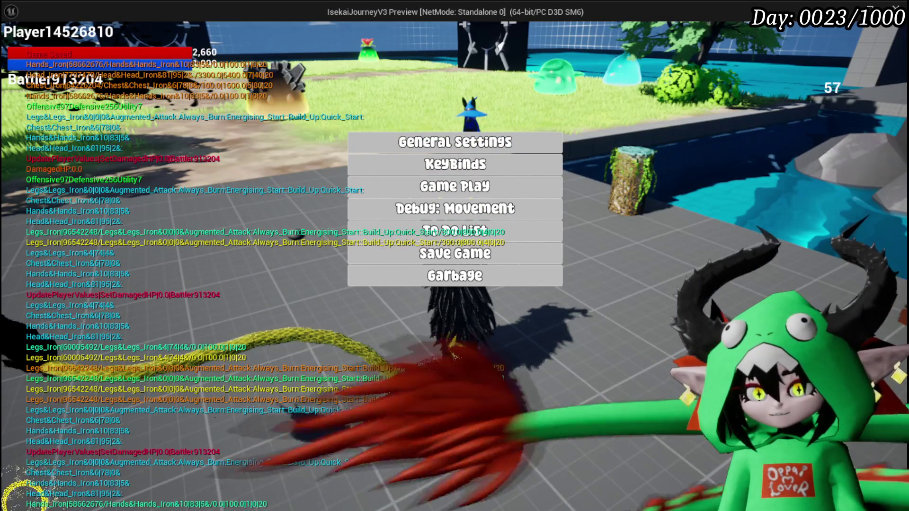
key(w)
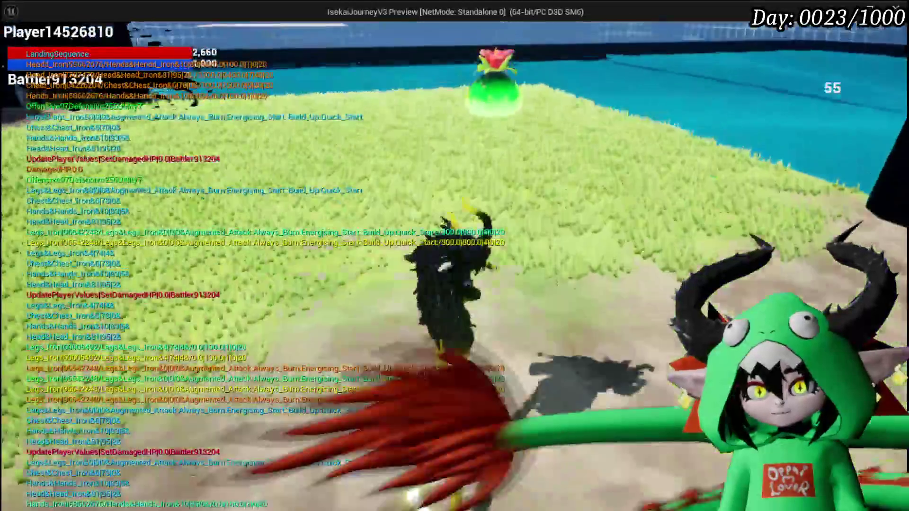
key(w)
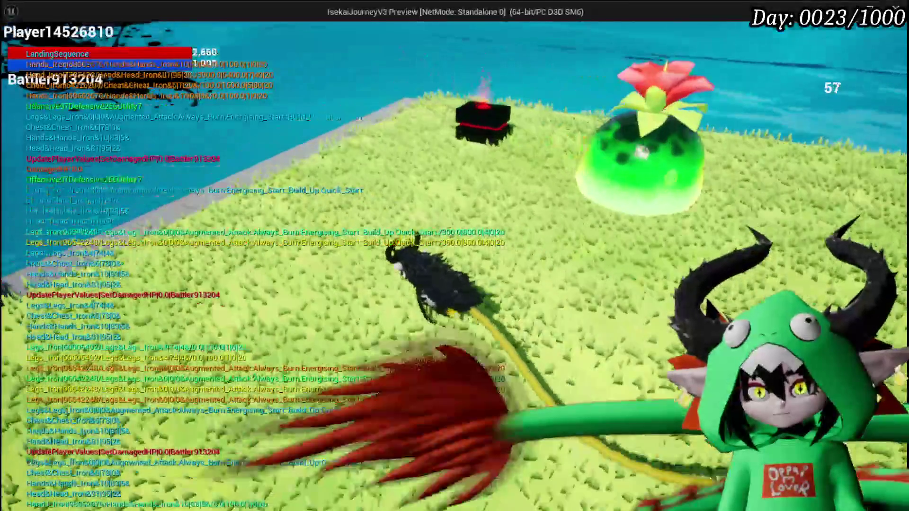
key(w)
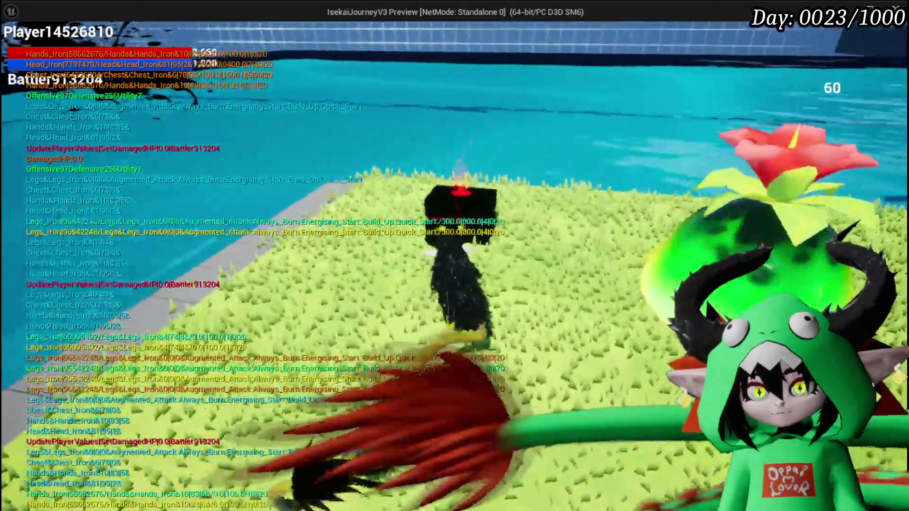
key(w)
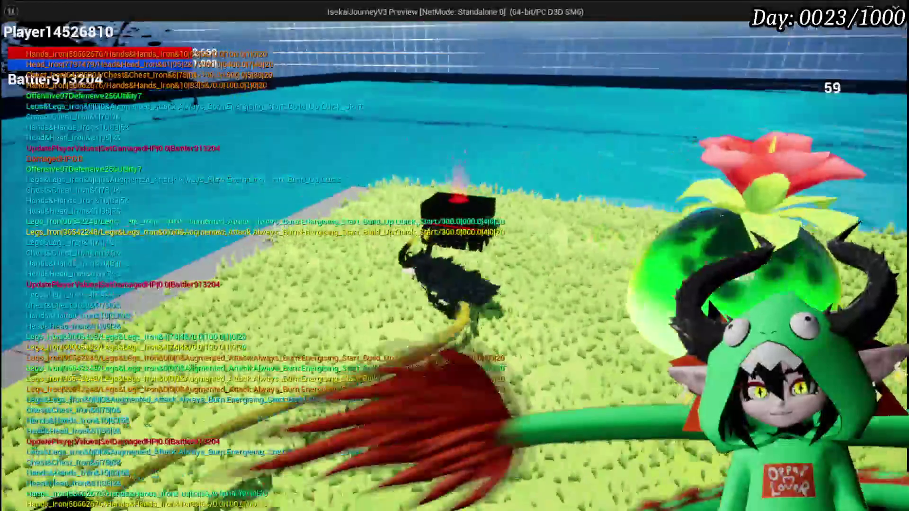
key(w)
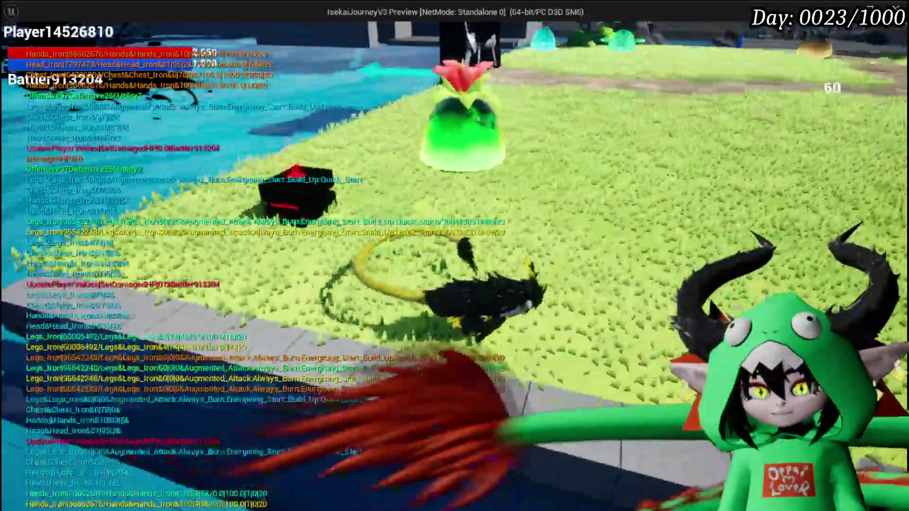
key(w)
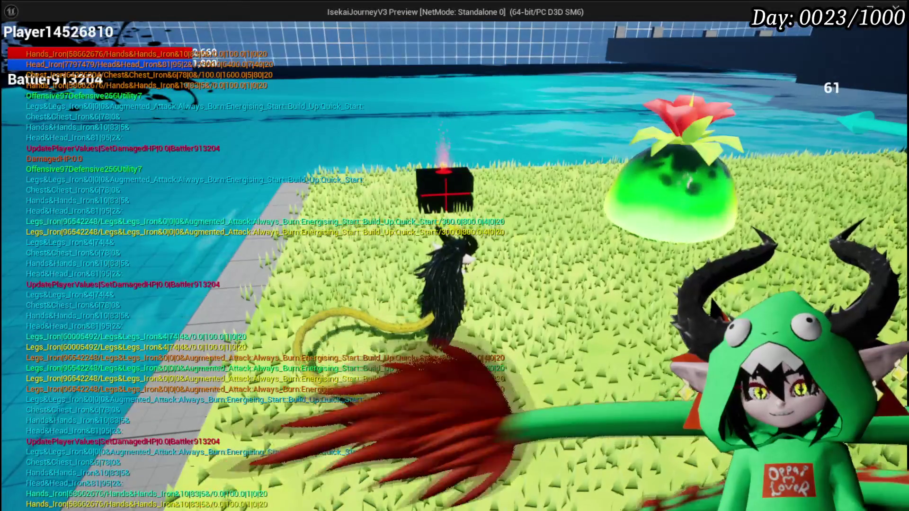
key(w)
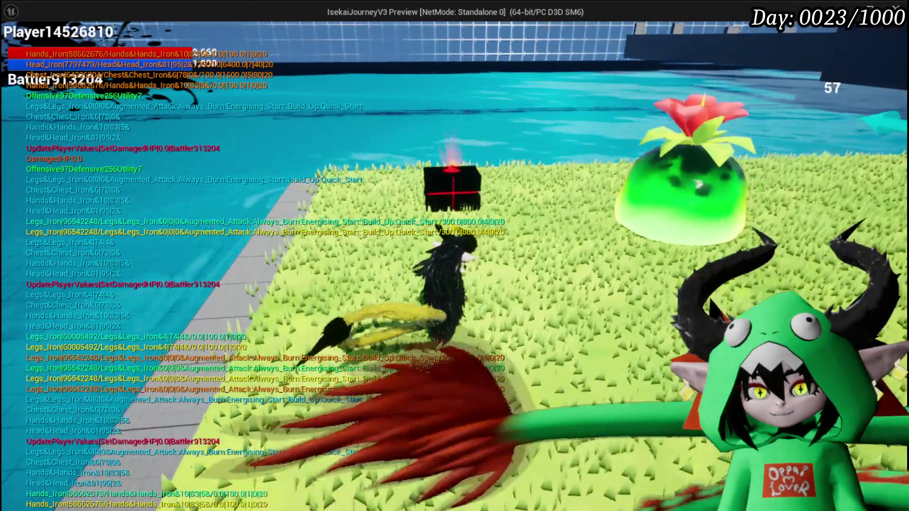
key(e)
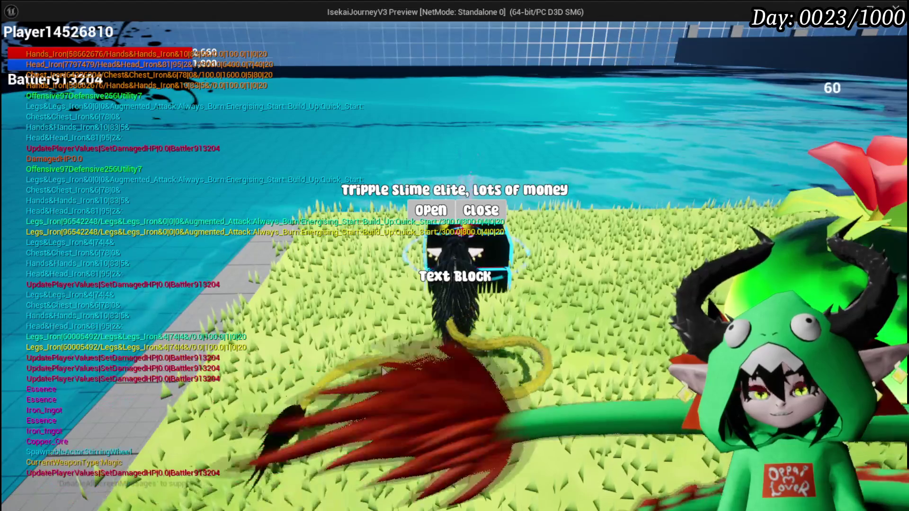
Open the elite chest and run across the arena into the triple slime group to start battle.
click(423, 211)
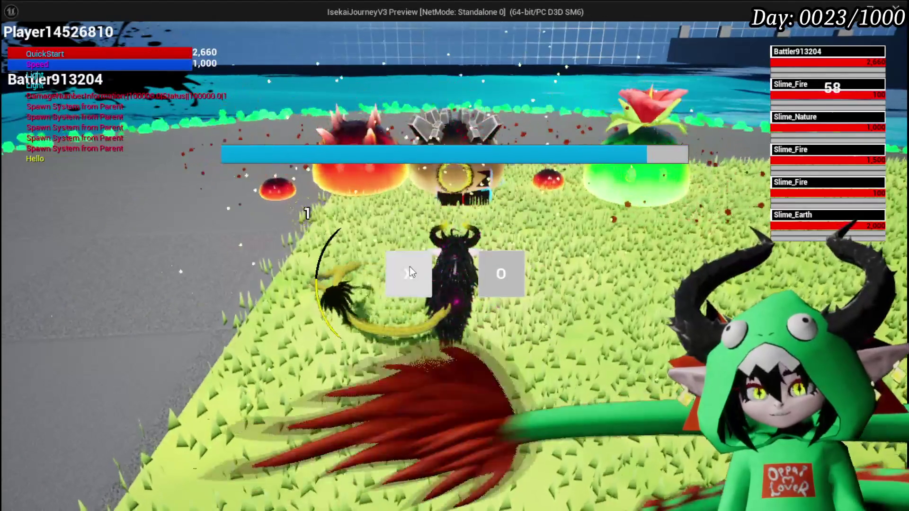
key(w)
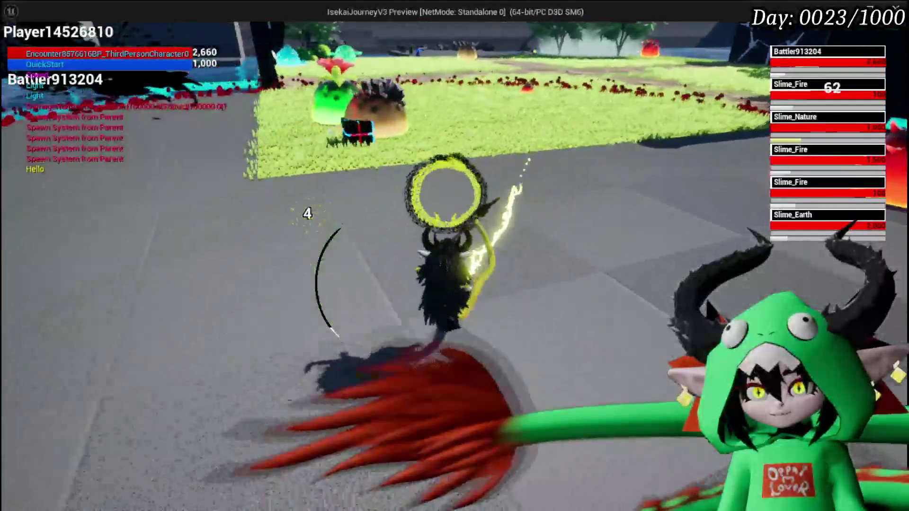
key(w)
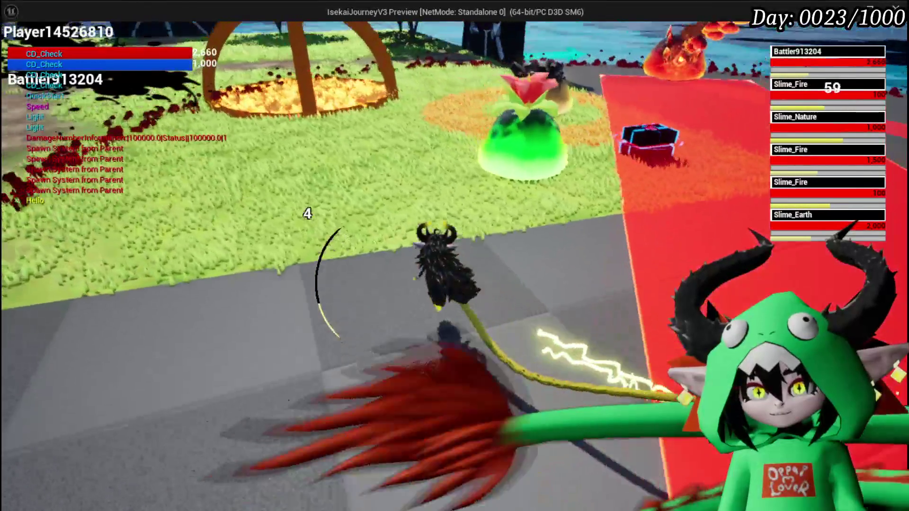
key(w)
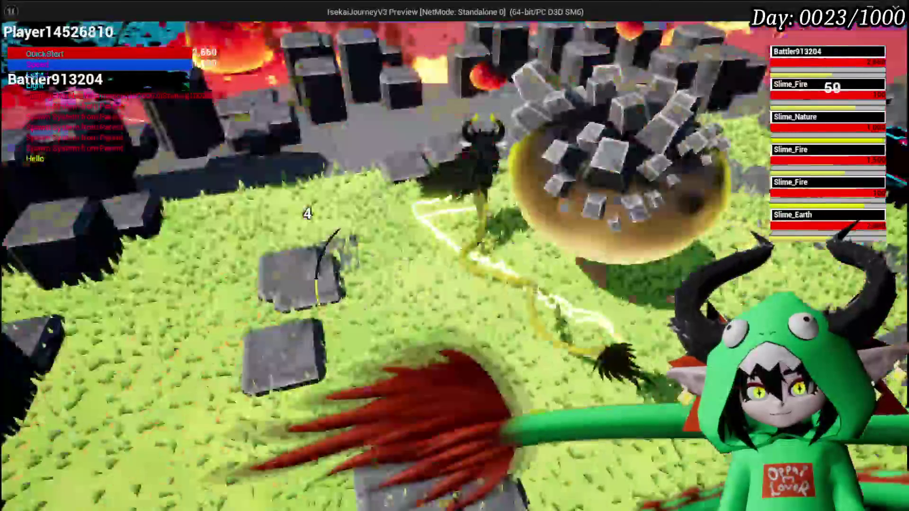
key(w)
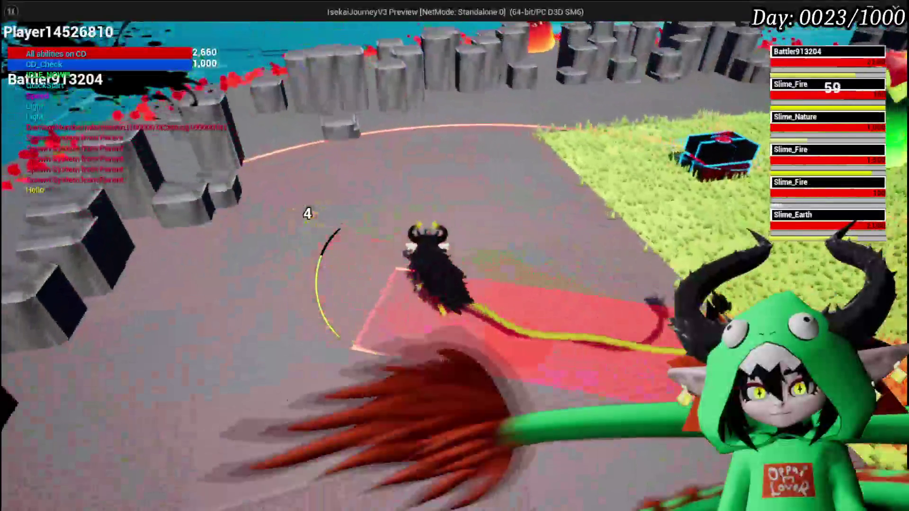
key(w)
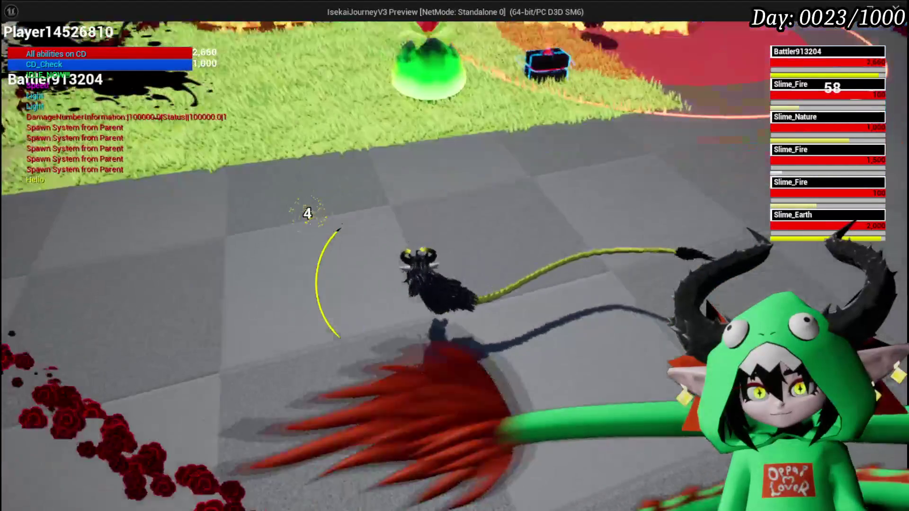
key(w)
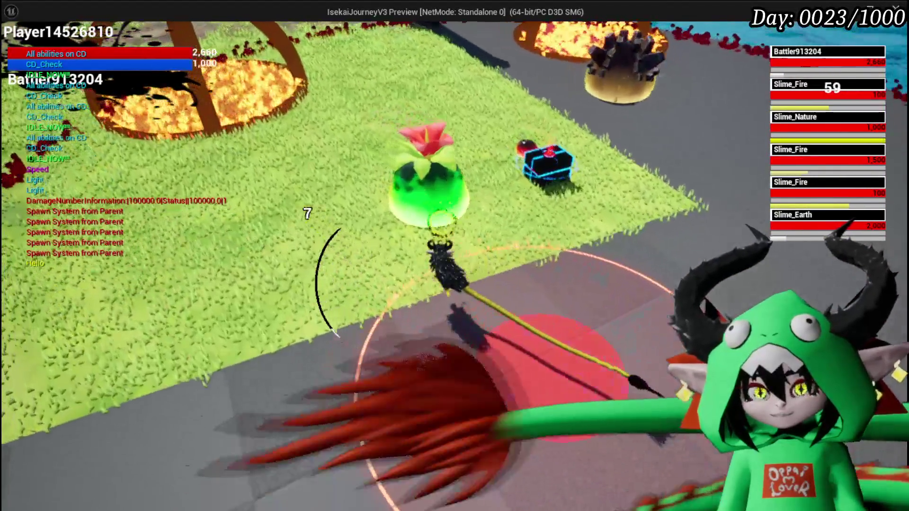
key(w)
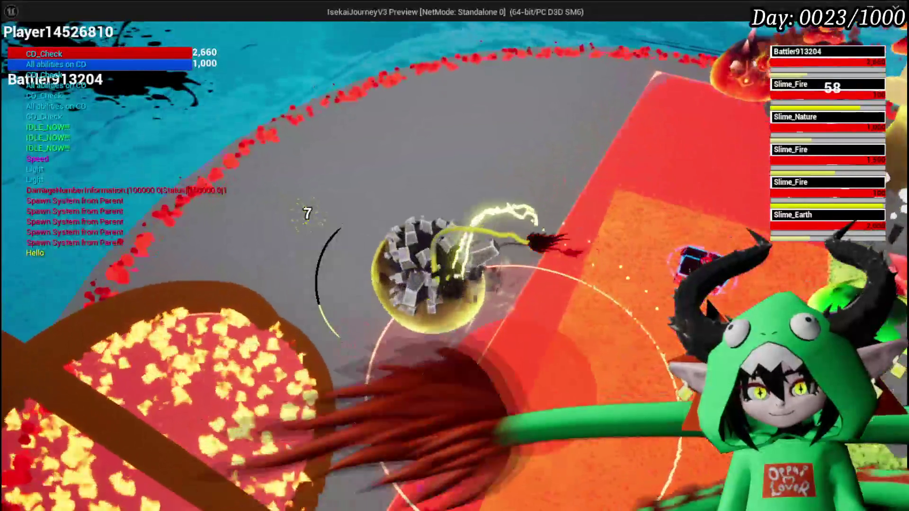
key(w)
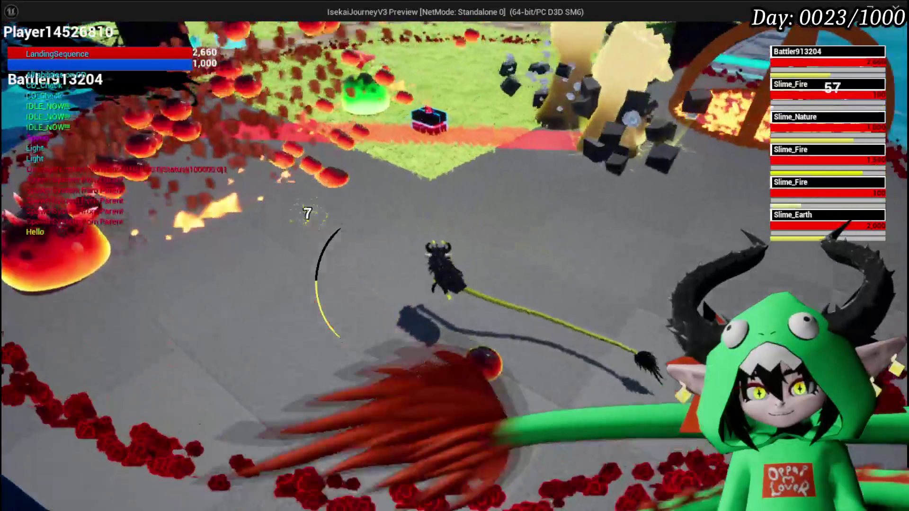
key(w)
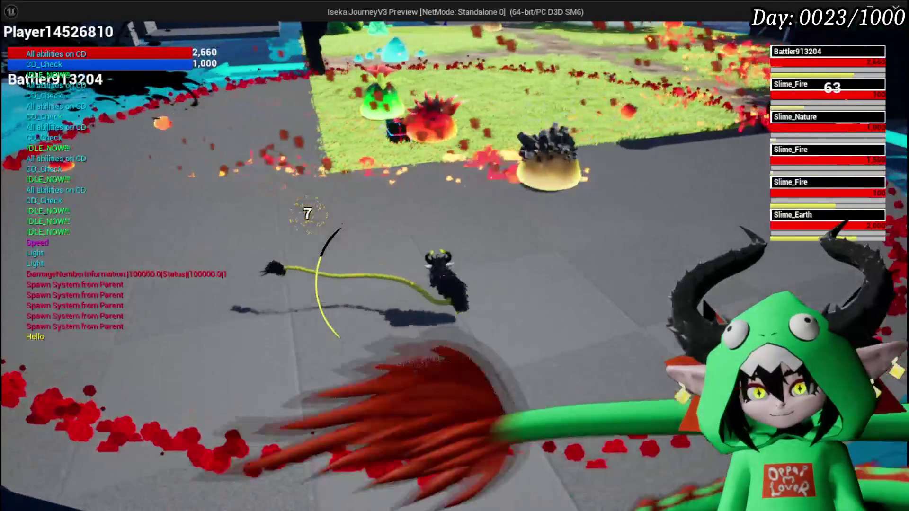
key(w)
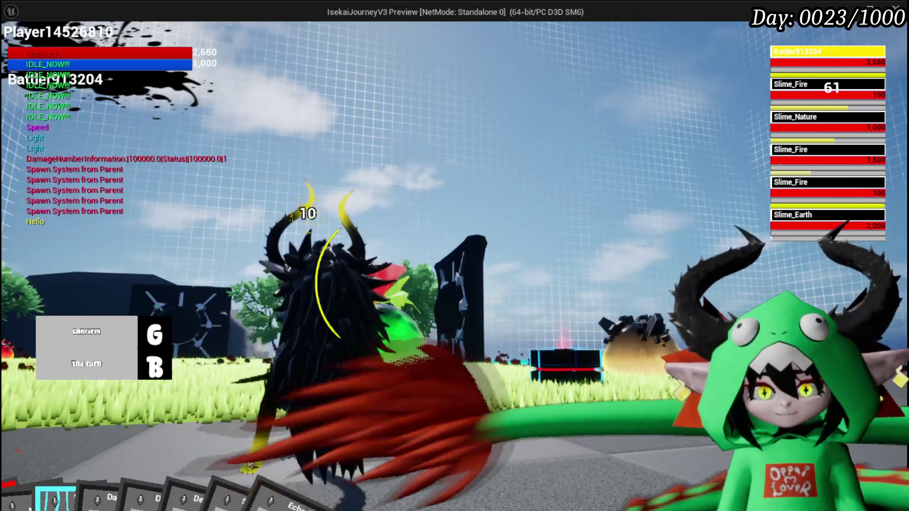
Play Defence Down and unleash it on Slime_Earth.
mouse_move(274, 461)
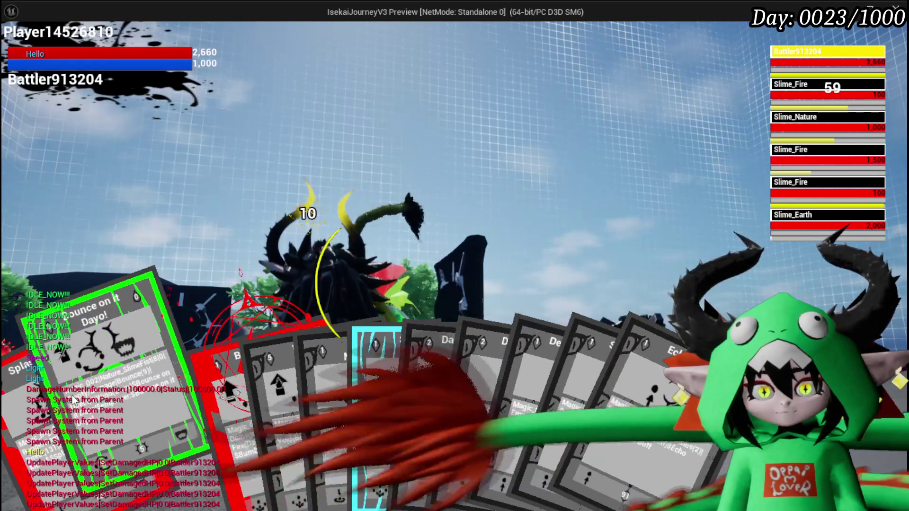
click(74, 400)
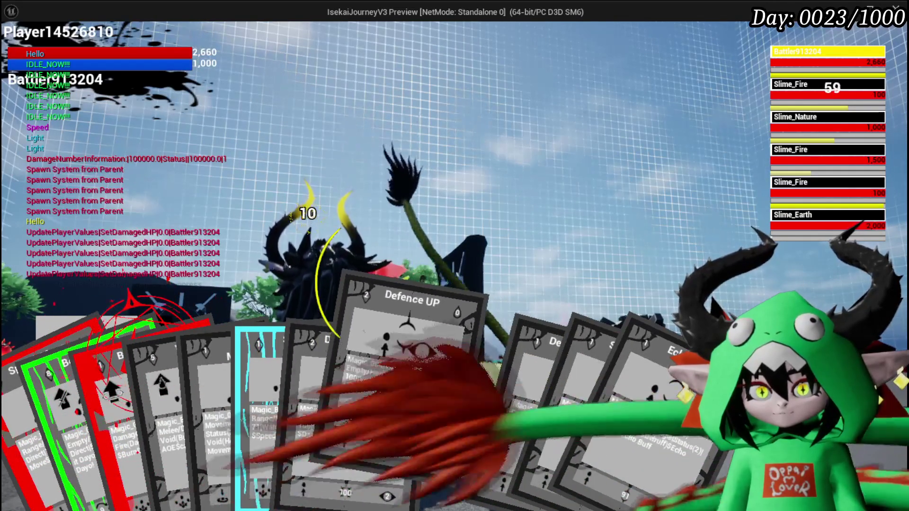
click(482, 423)
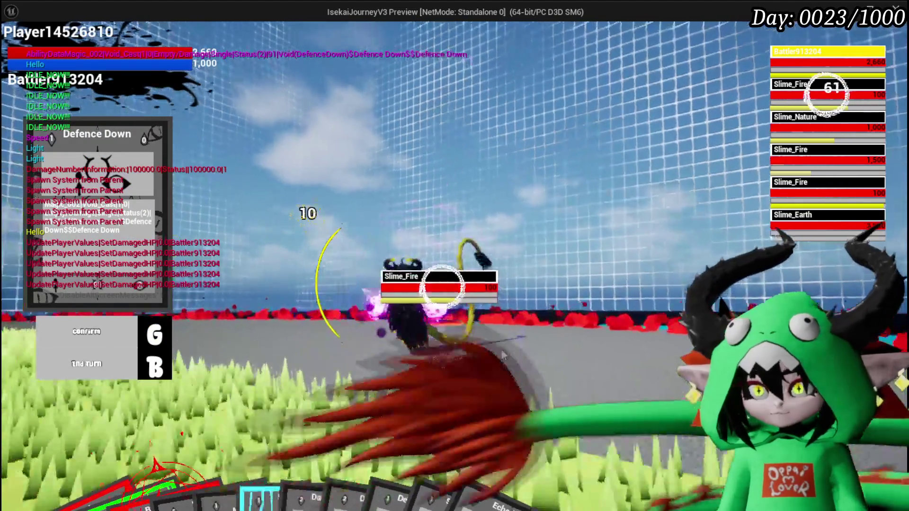
key(e)
key(e)
key(e)
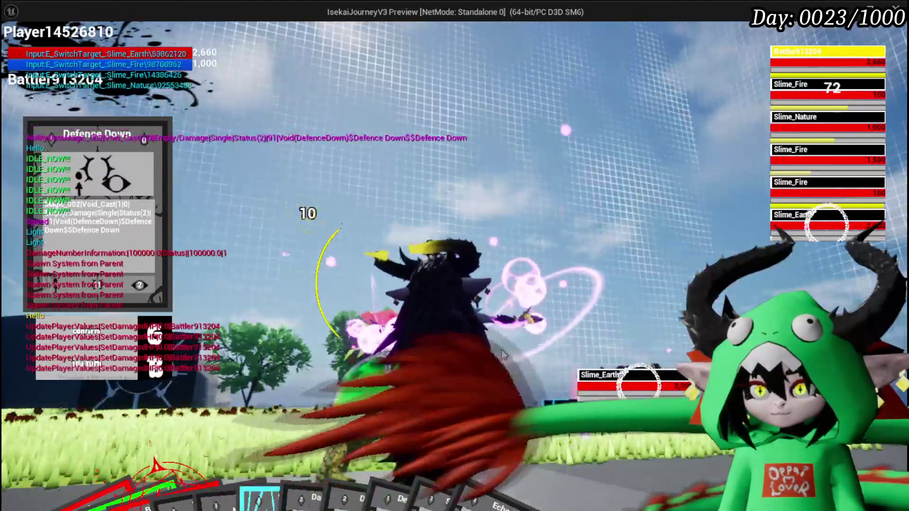
key(g)
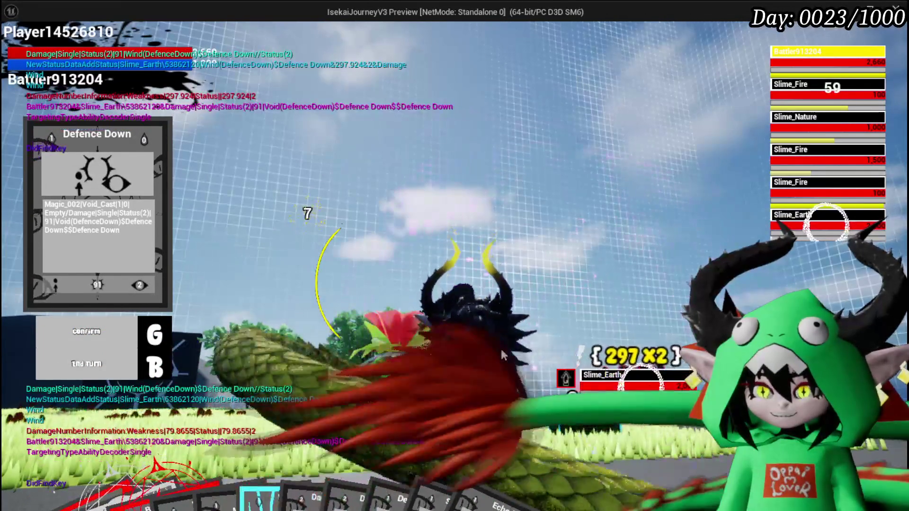
Retarget and fire Splash Move attacks until both Slime_Fire enemies are defeated.
key(e)
key(e)
key(e)
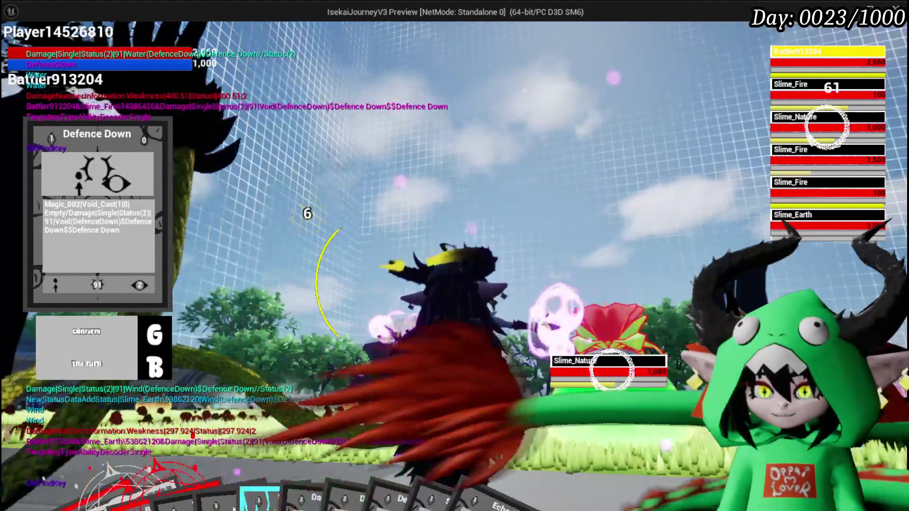
key(e)
key(e)
key(e)
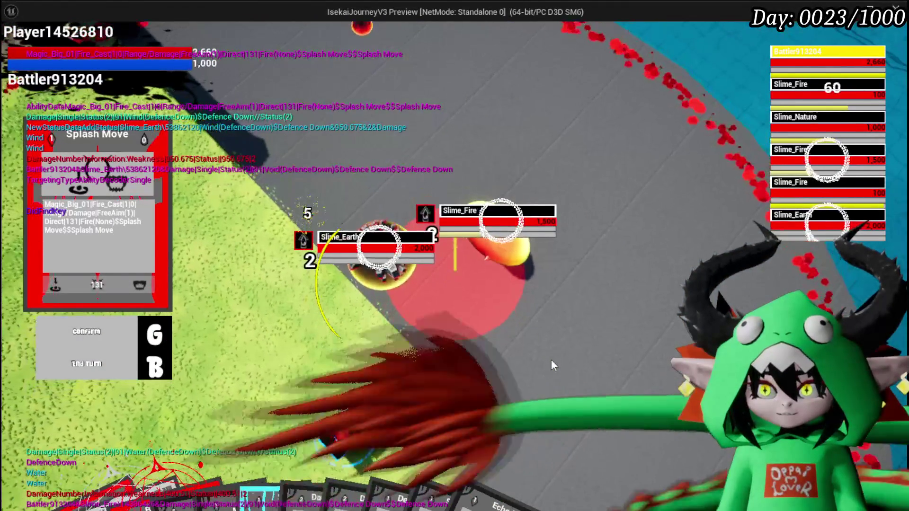
click(466, 268)
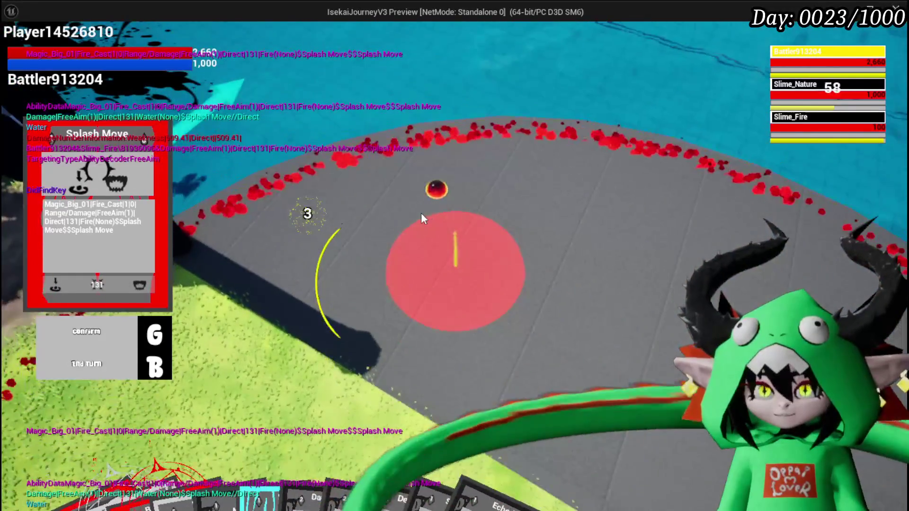
click(421, 213)
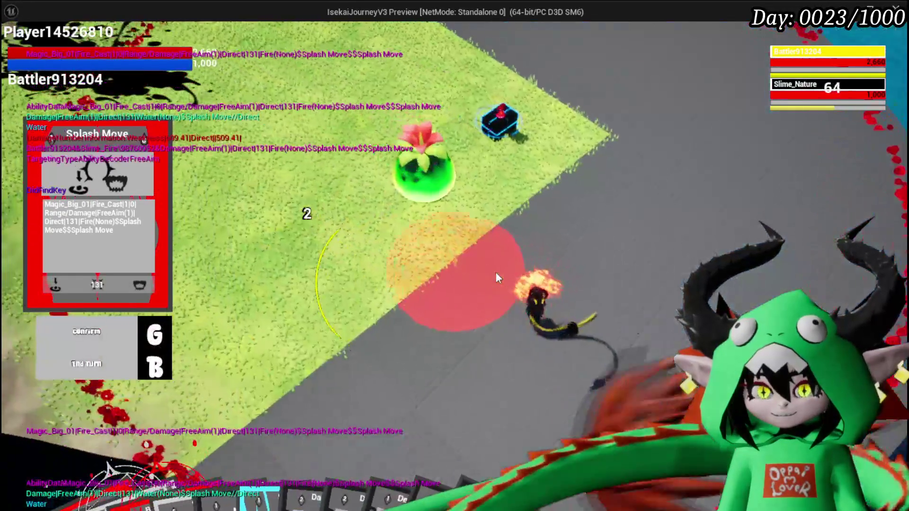
Defeat Slime_Nature with a splash attack, four swipes and a second Splash Move.
click(496, 272)
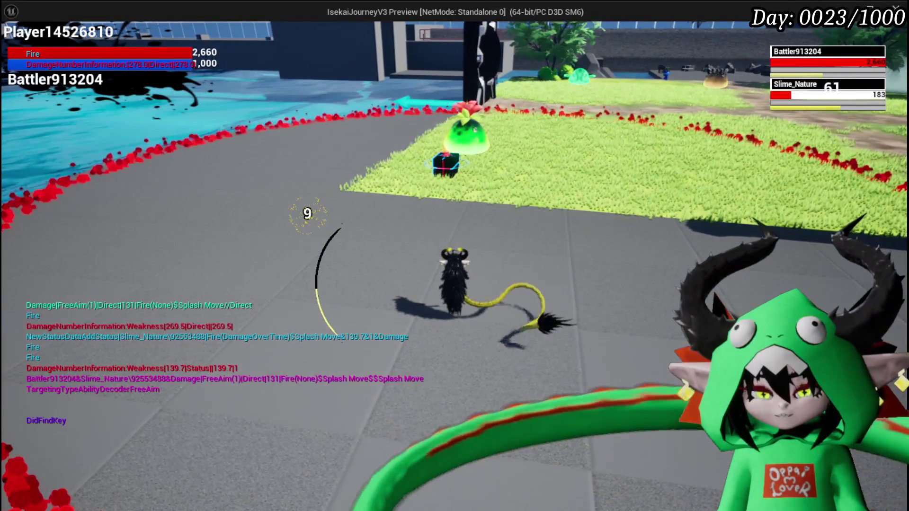
click(308, 213)
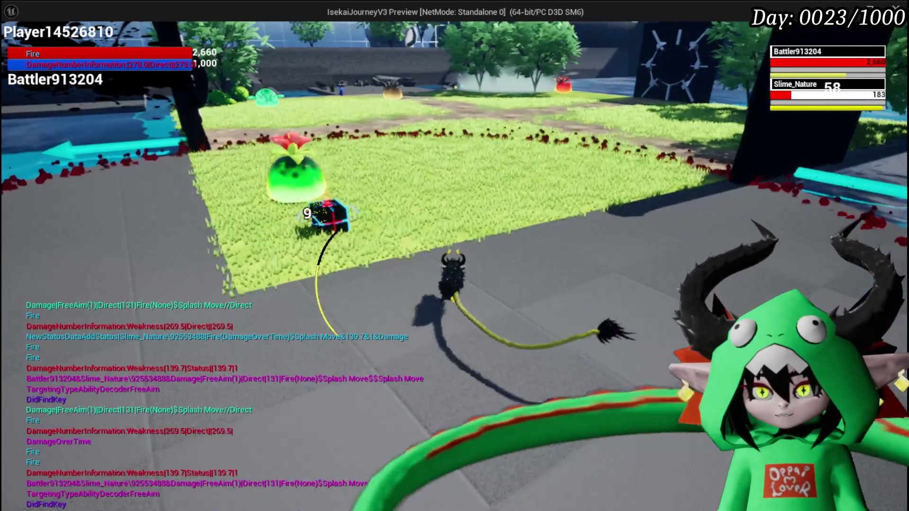
click(307, 213)
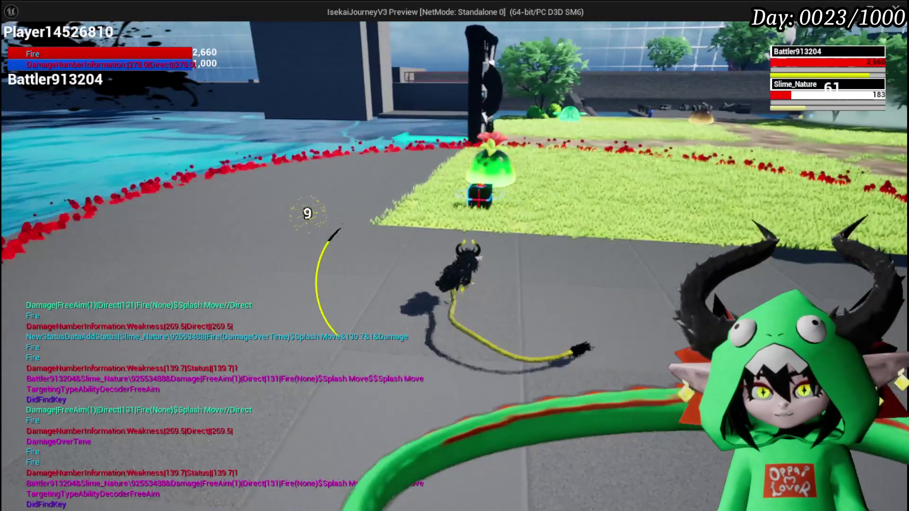
click(308, 213)
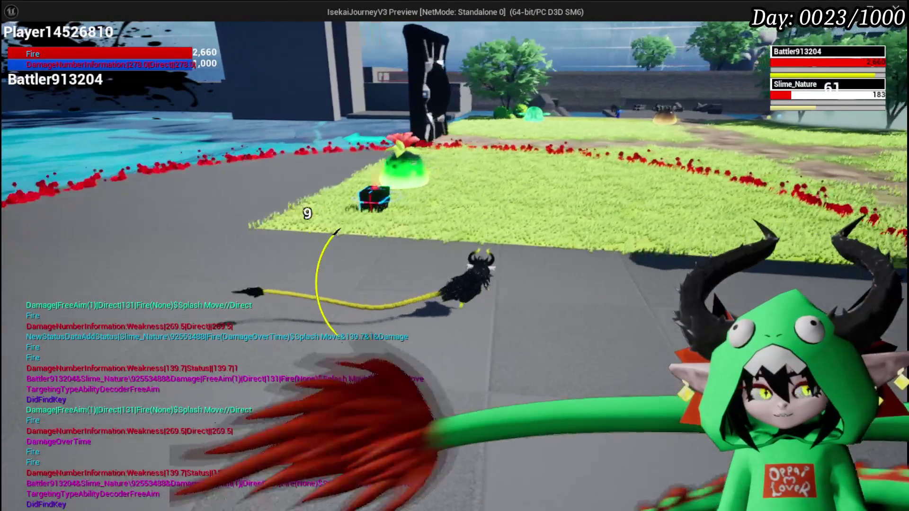
click(307, 213)
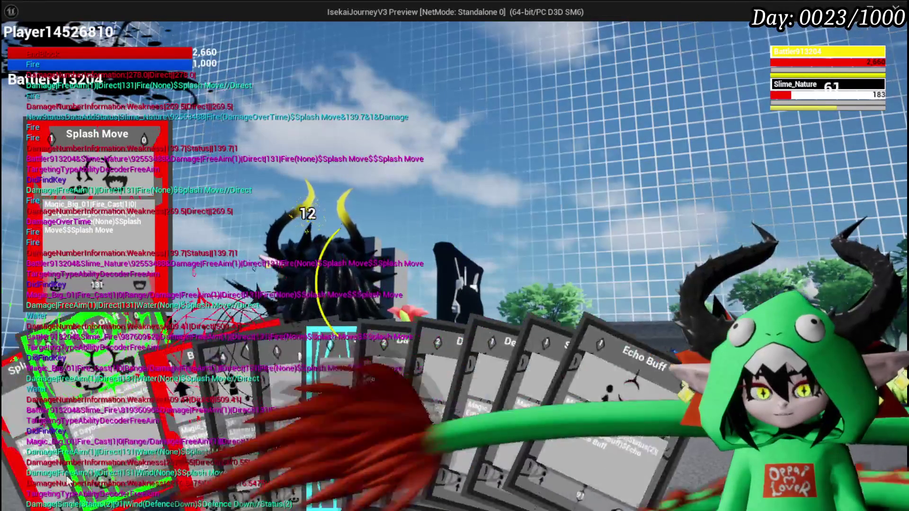
click(385, 383)
click(495, 342)
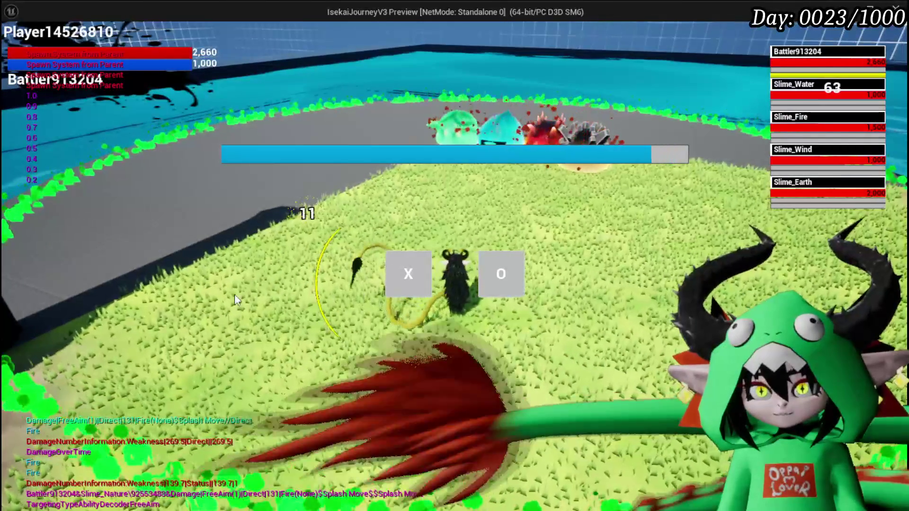
Let the slimes advance, play Defence Down, and attack Slime_Water and Slime_Wind.
click(426, 263)
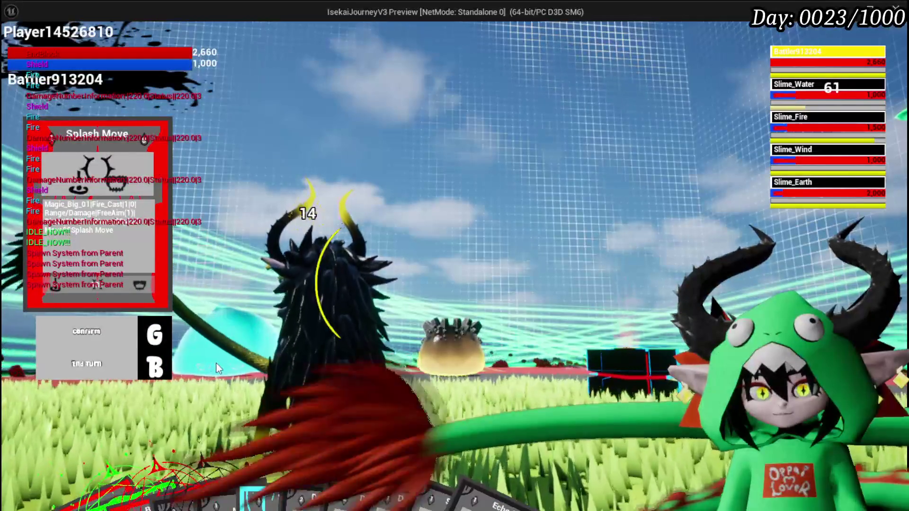
mouse_move(174, 446)
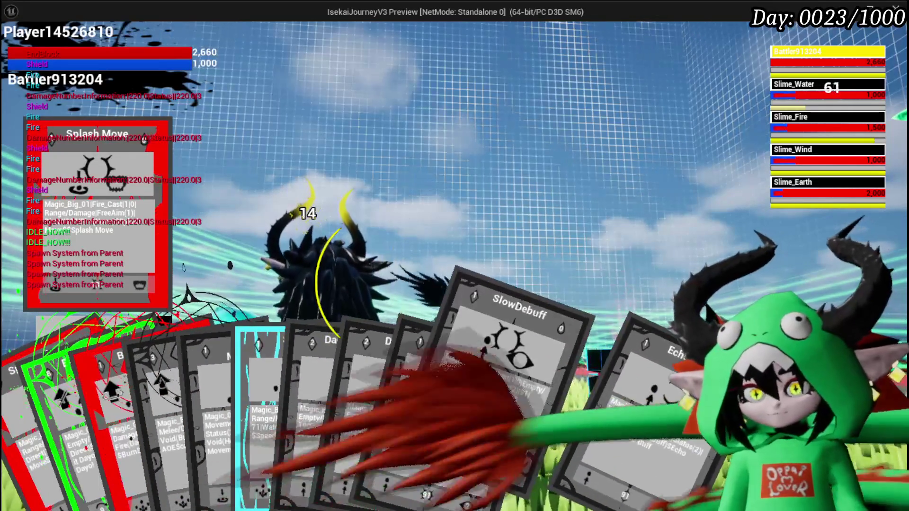
click(415, 369)
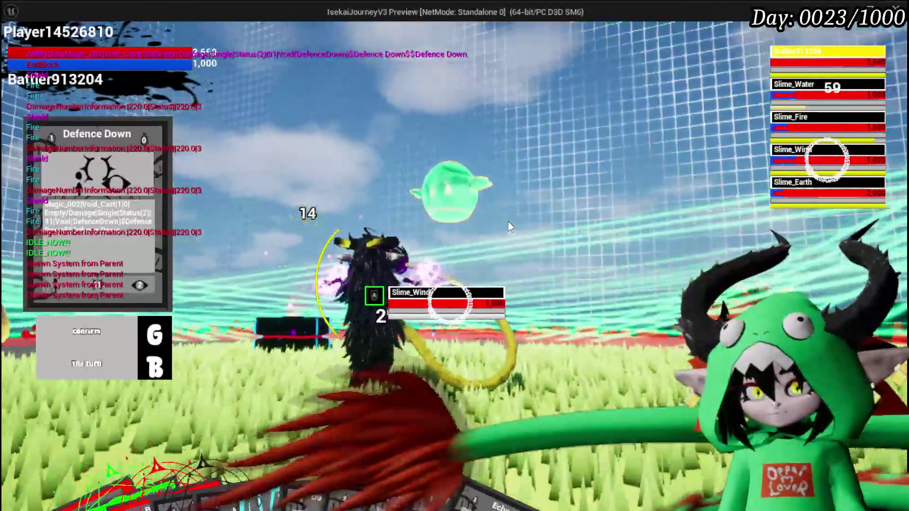
key(e)
key(e)
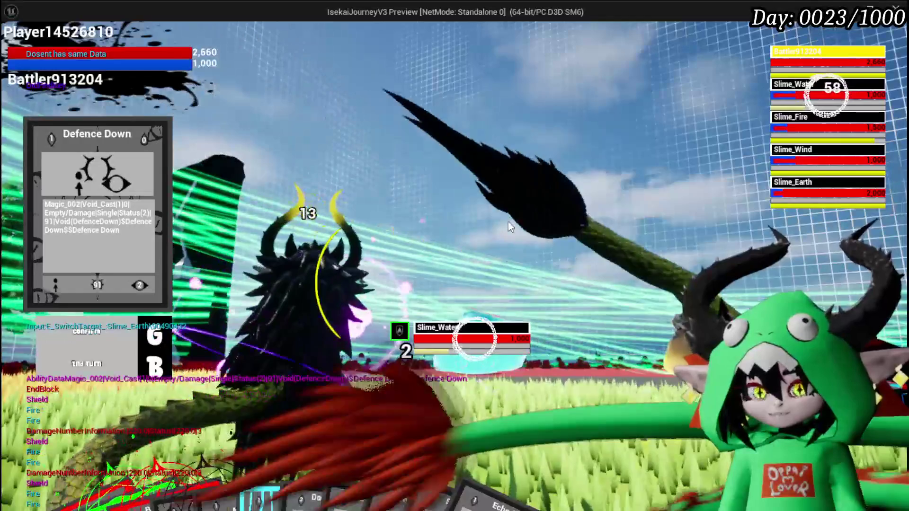
key(e)
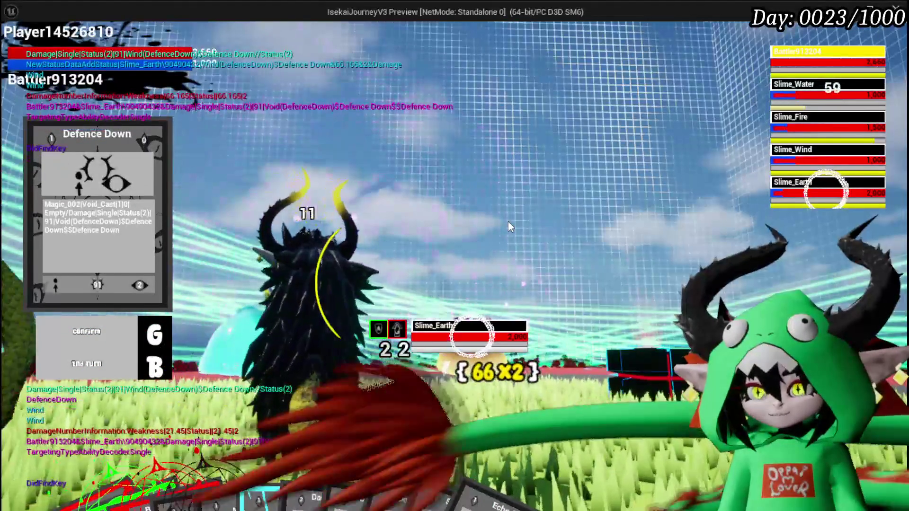
key(Up)
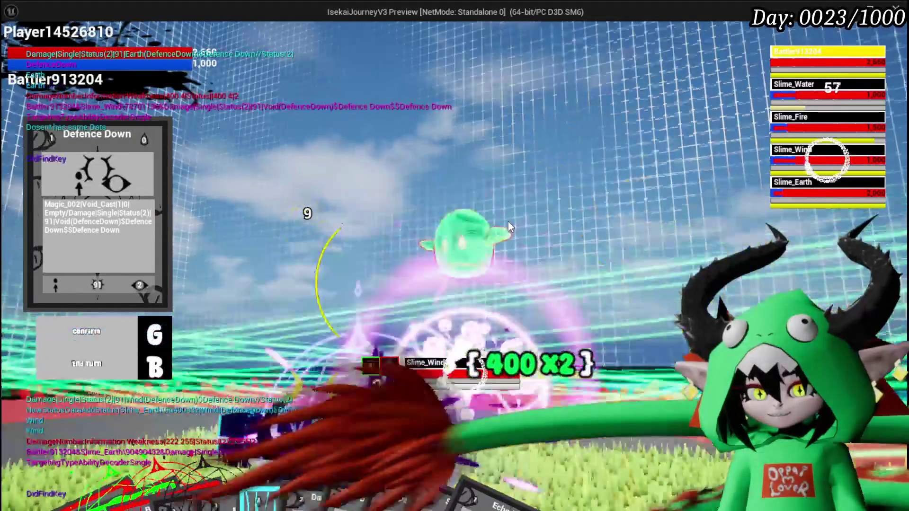
key(Up)
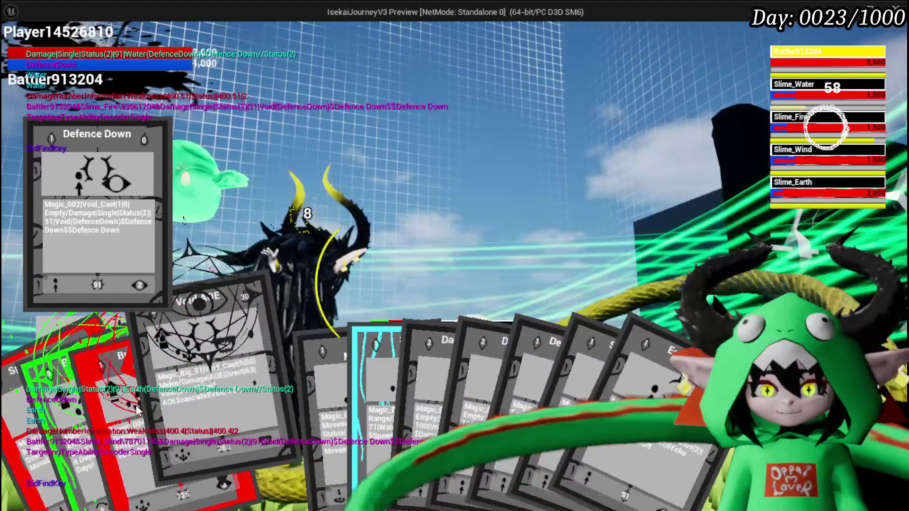
Cast the Burn Debuff and SpeedUP area cards across the slimes.
click(137, 409)
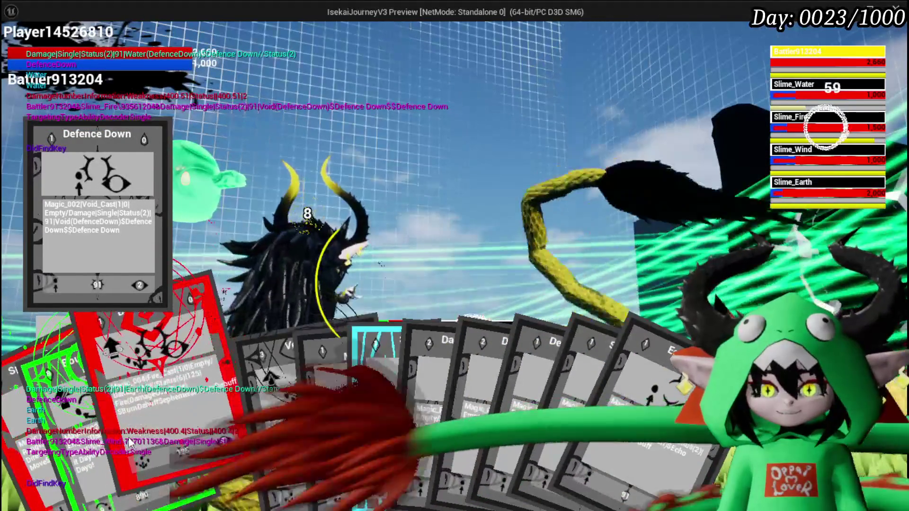
key(g)
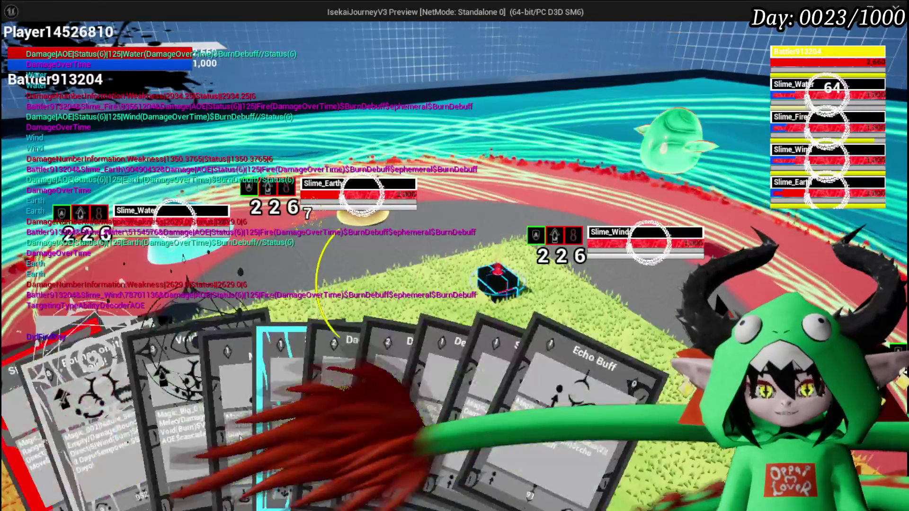
click(313, 414)
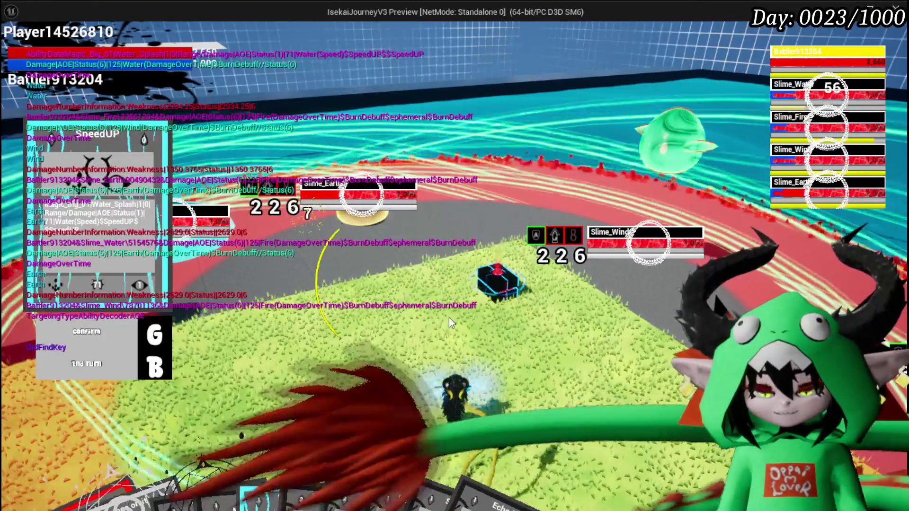
key(g)
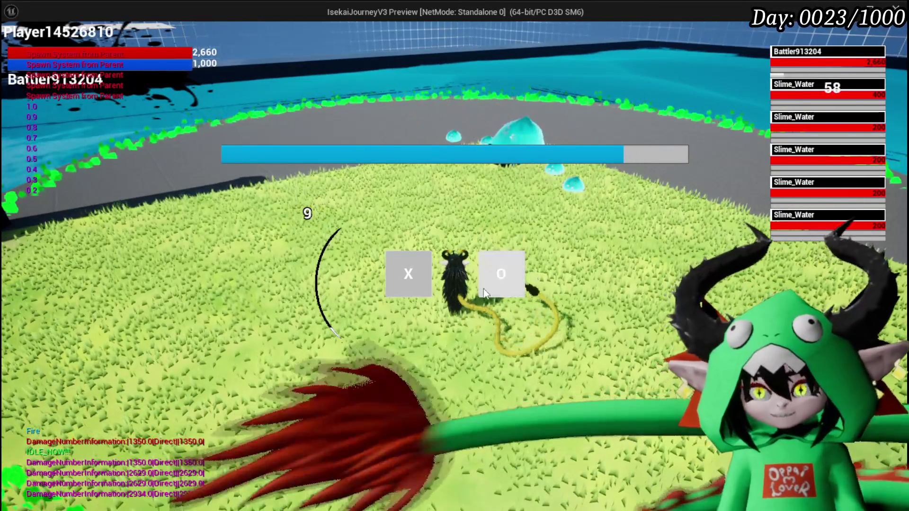
Answer O on the timed prompt and play the Bounce card to finish the battle.
click(501, 273)
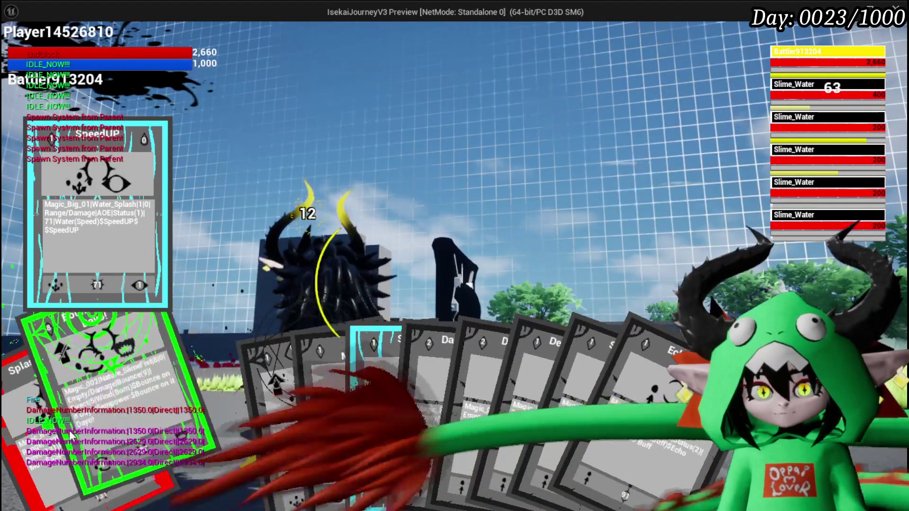
click(101, 423)
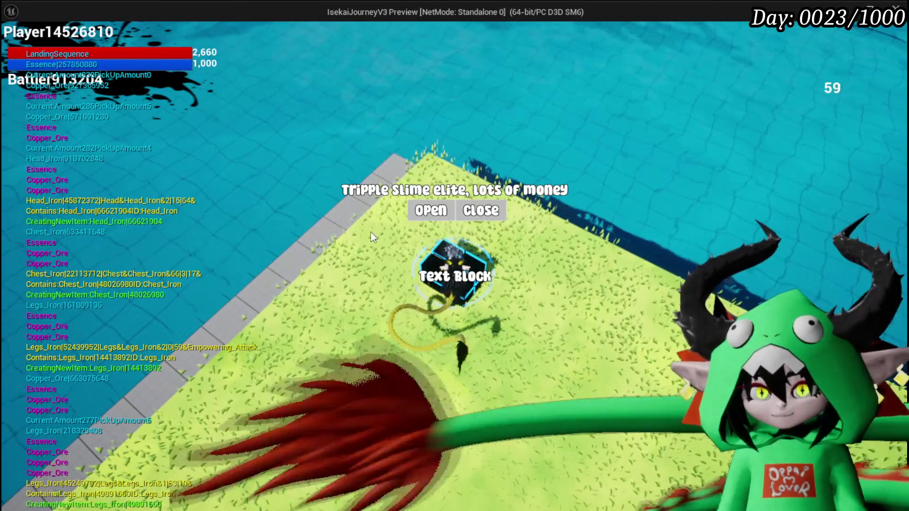
Open the reward chest, take all its loot, then use the bench to open its build menu.
click(430, 210)
click(476, 468)
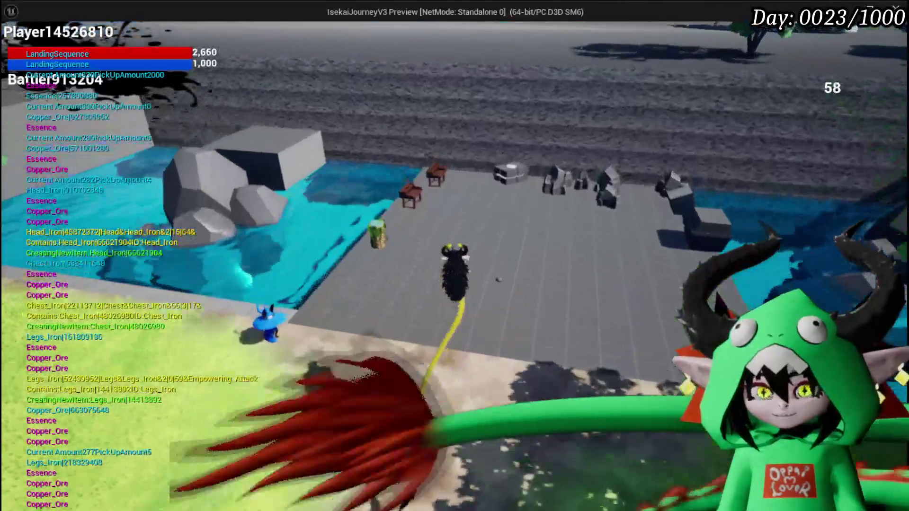
key(Escape)
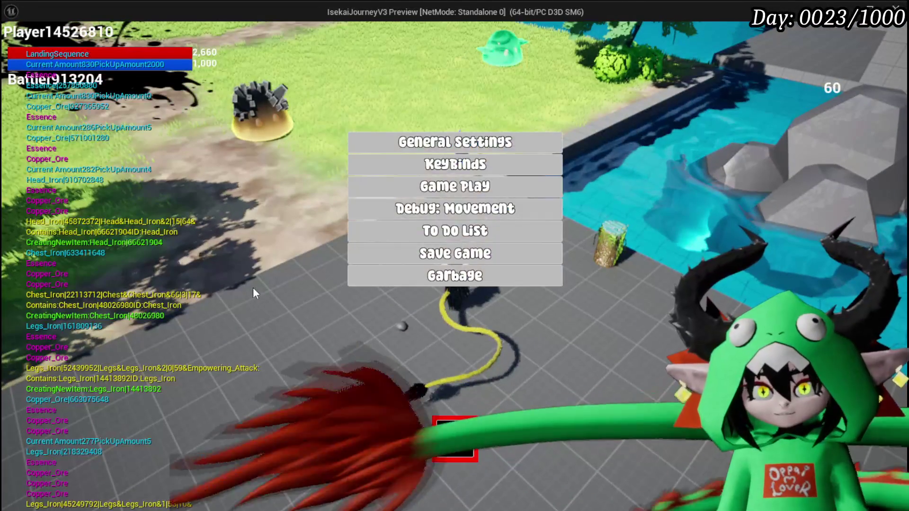
key(Escape)
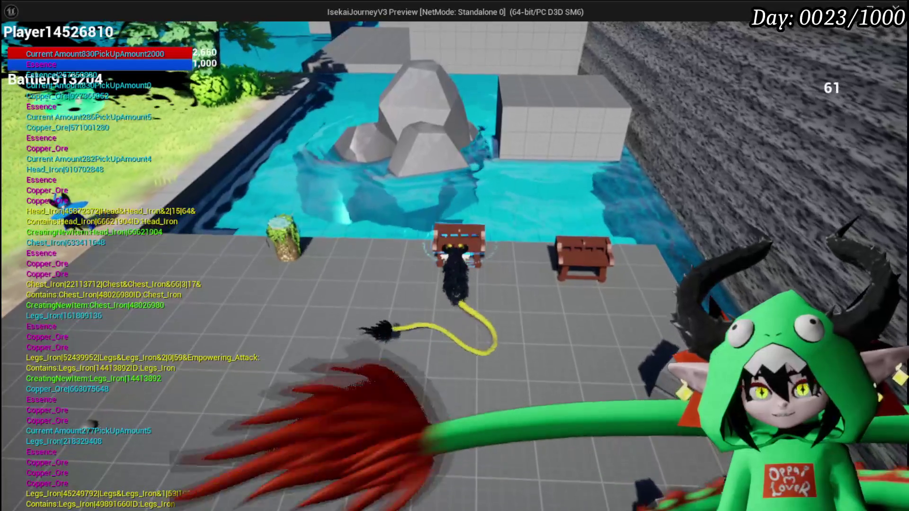
key(e)
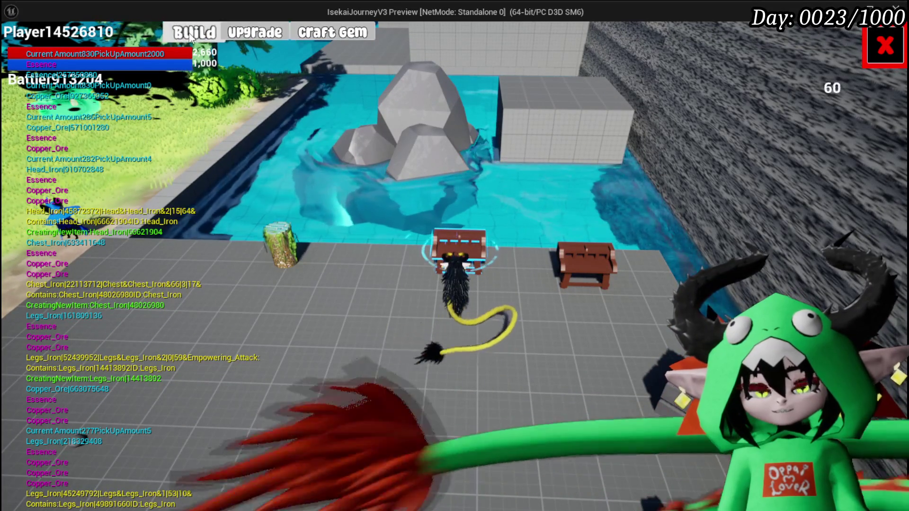
Craft Rage gems at 500 essence each in the Craft Gem view.
click(243, 33)
click(333, 32)
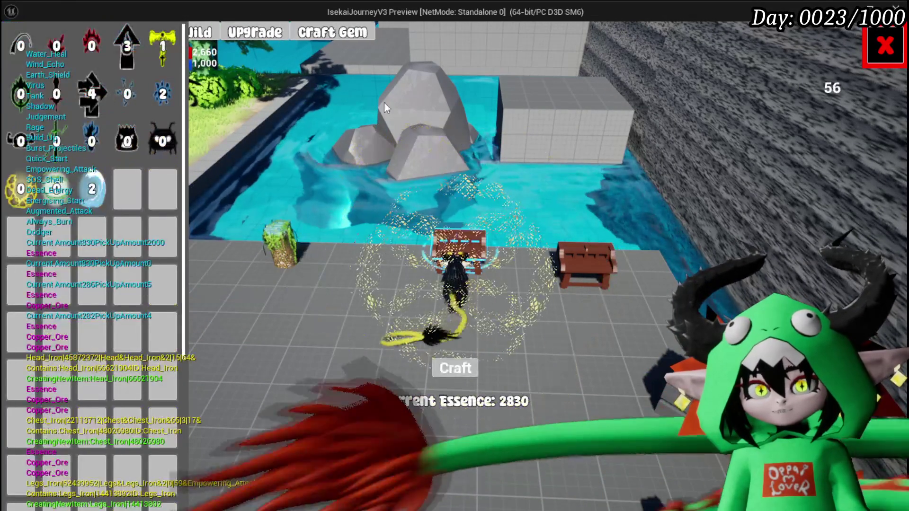
click(162, 140)
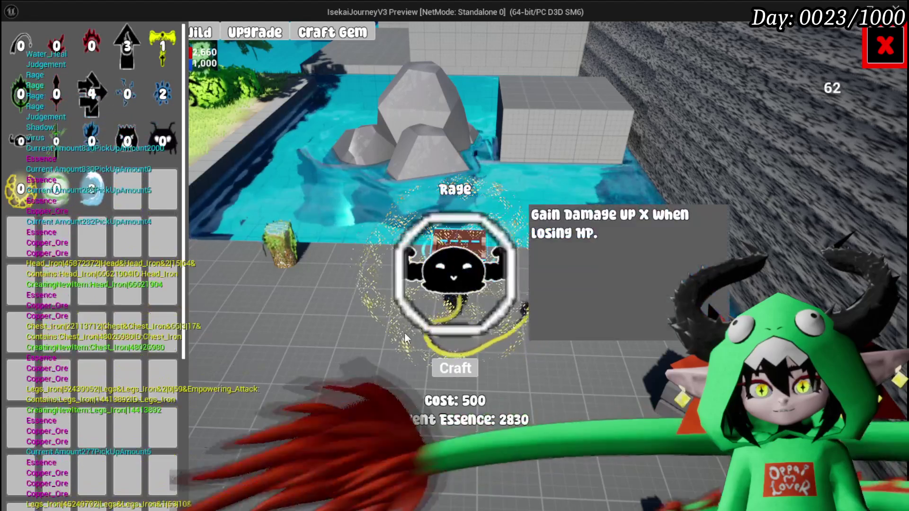
click(456, 368)
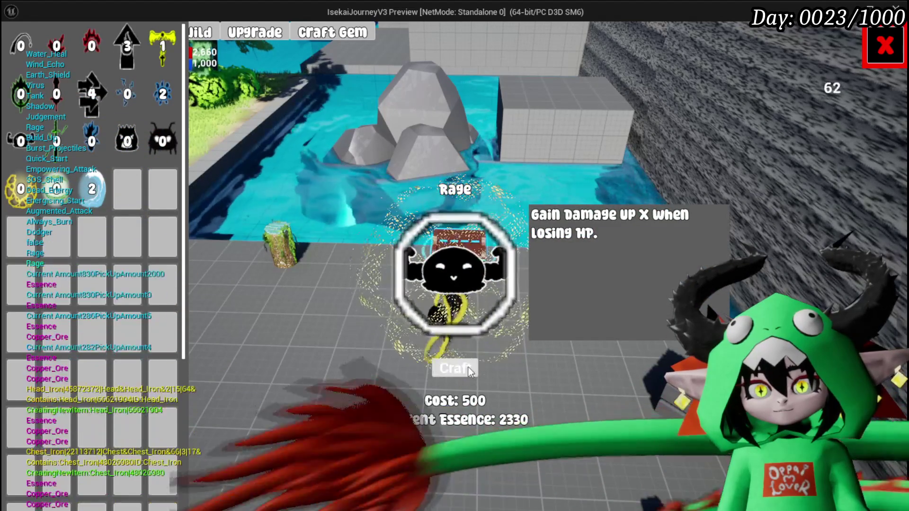
click(455, 368)
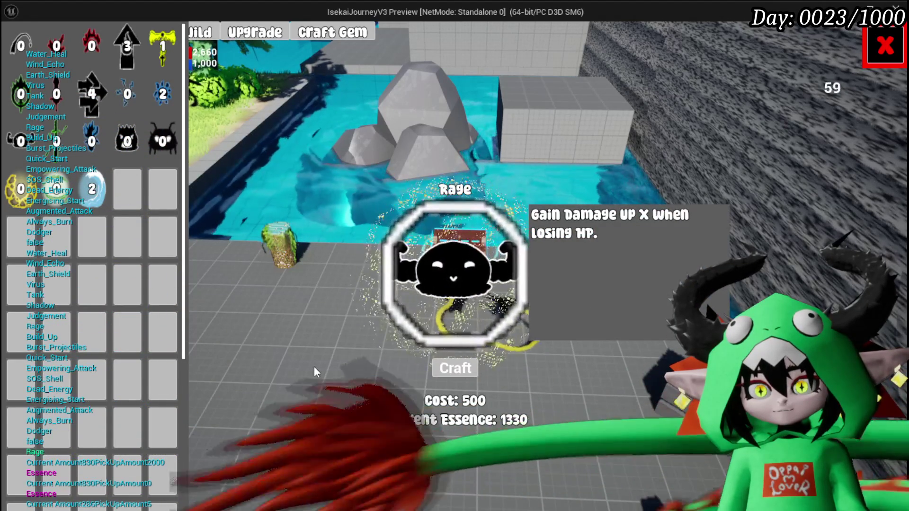
Browse the Upgrade and equipment views, preview the Iron_Chest upgrade cost, then close the bench.
key(Tab)
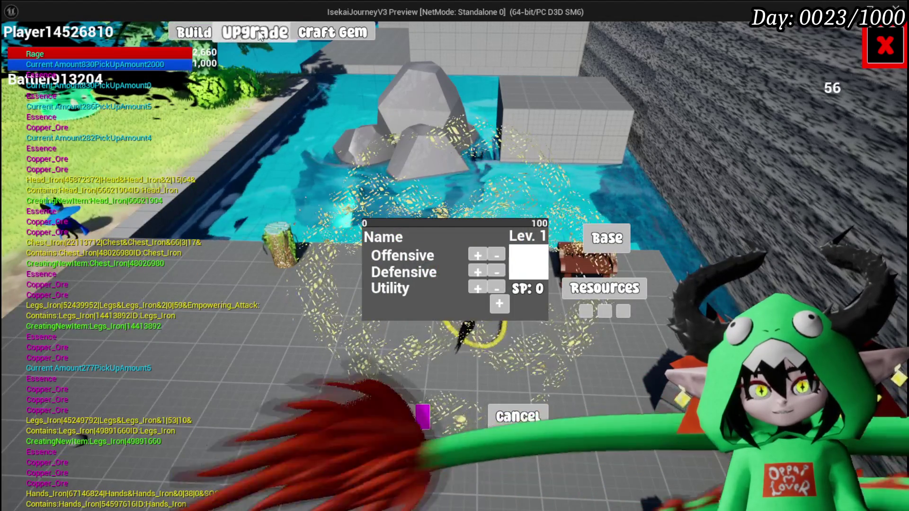
key(Tab)
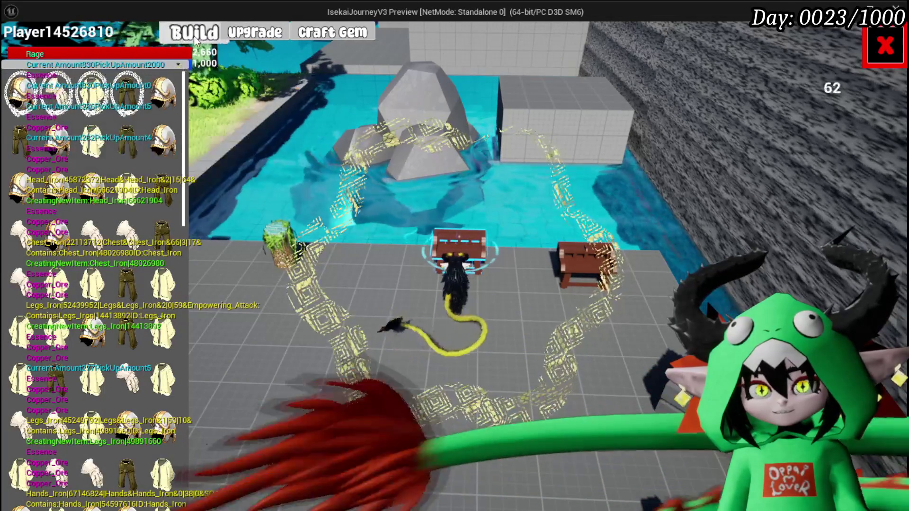
click(336, 34)
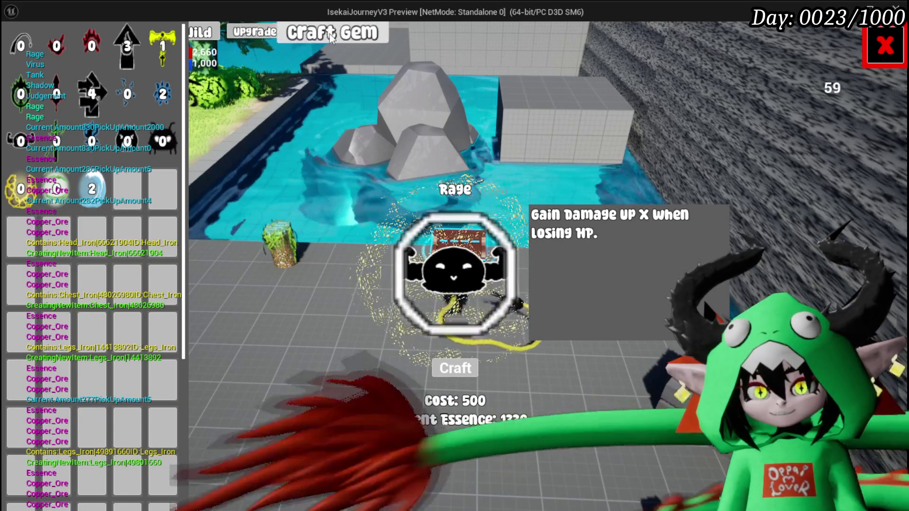
click(263, 34)
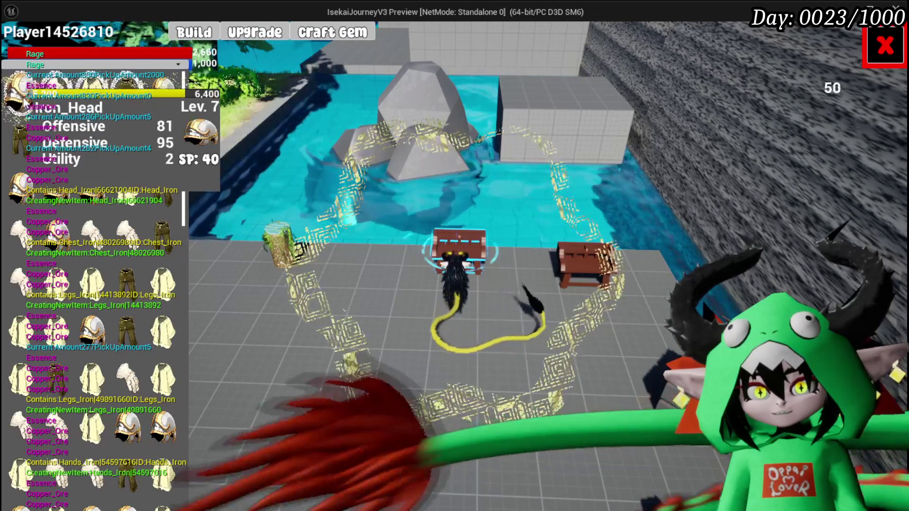
click(93, 100)
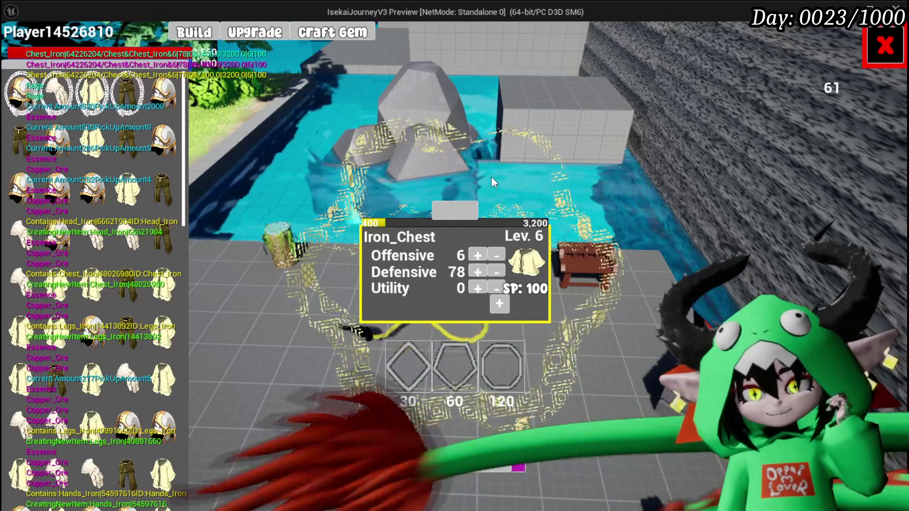
click(475, 208)
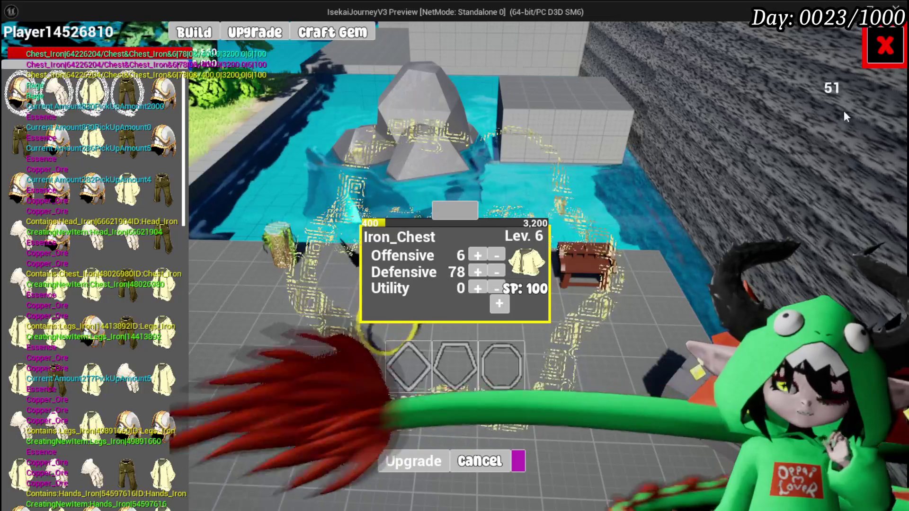
click(884, 46)
Trade with the merchant, selling a batch of helmets, chest pieces and leg armour.
key(w)
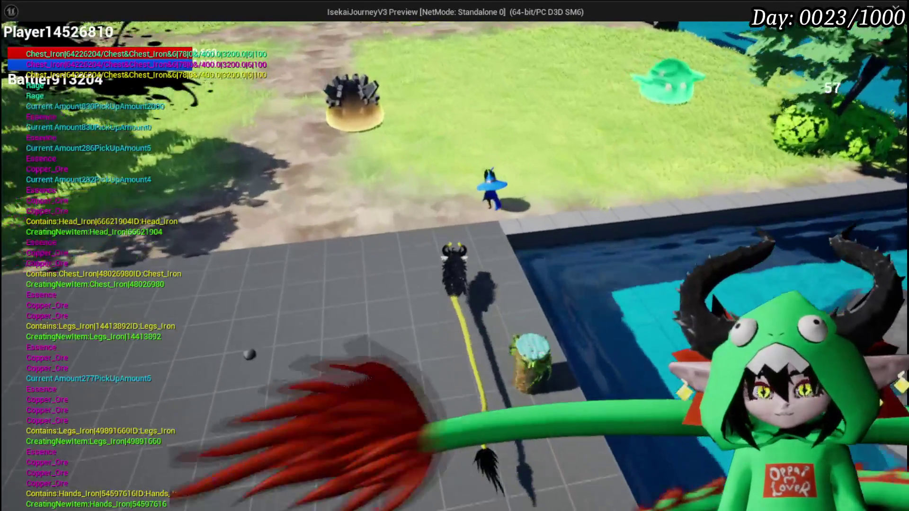
click(655, 399)
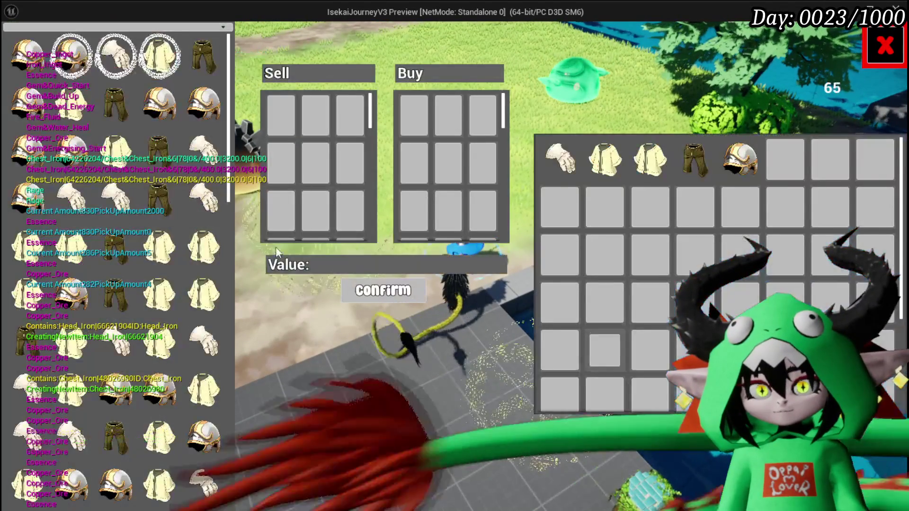
click(19, 62)
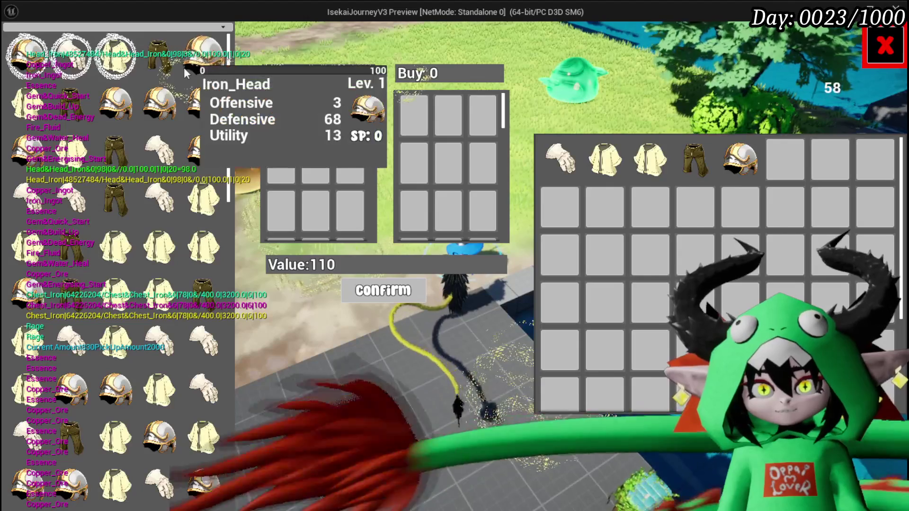
click(169, 63)
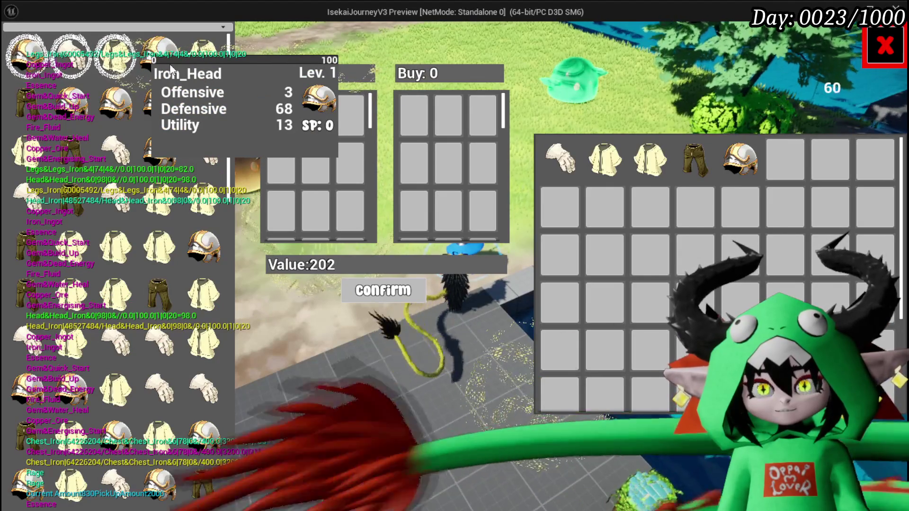
click(171, 68)
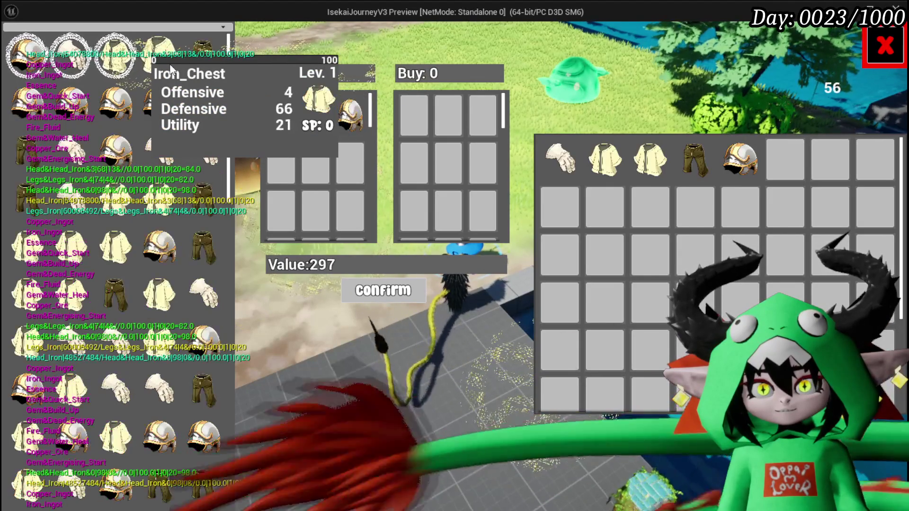
click(170, 68)
click(170, 68)
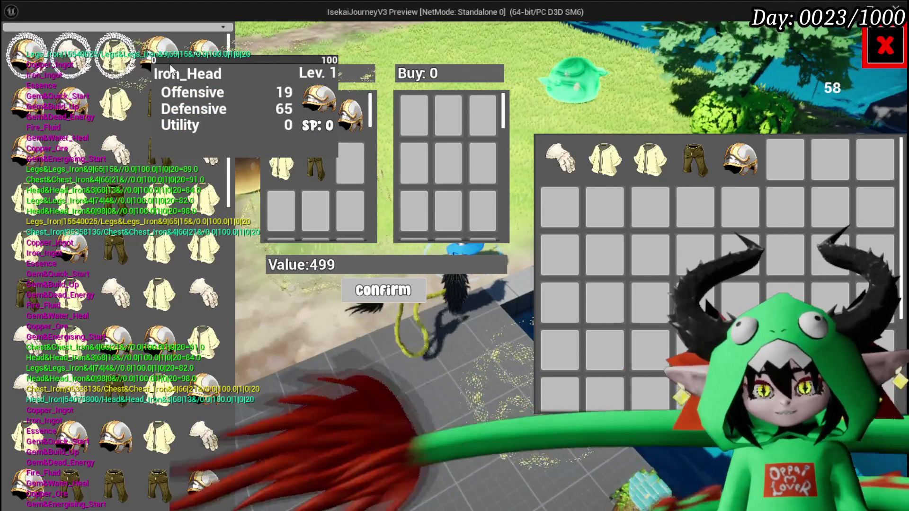
click(170, 69)
click(170, 69)
click(170, 68)
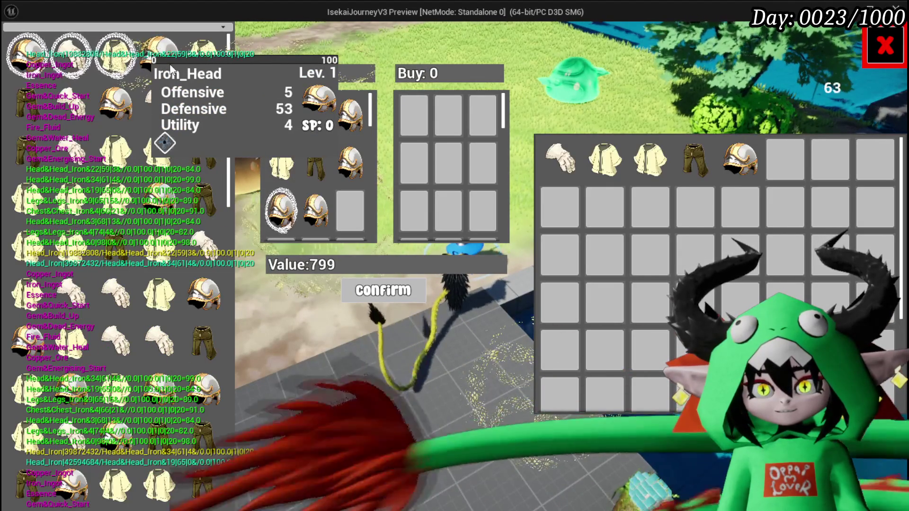
click(171, 68)
click(171, 68)
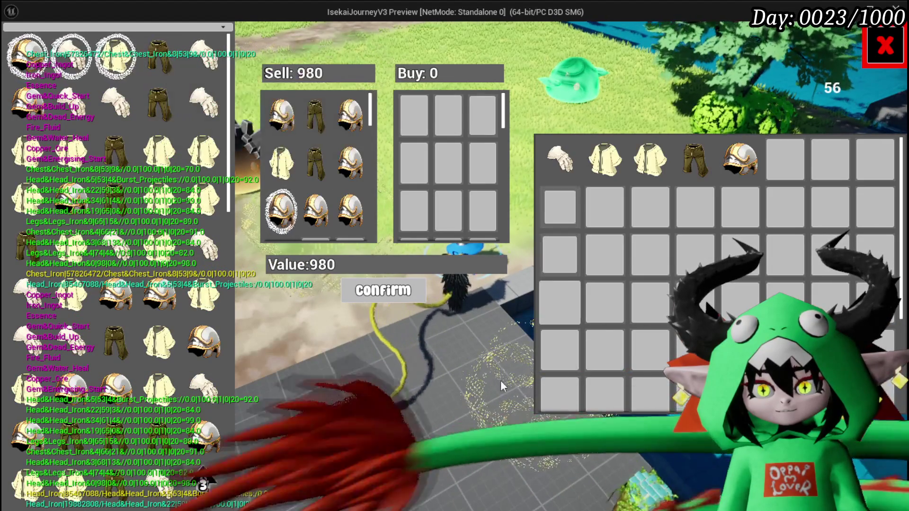
click(388, 290)
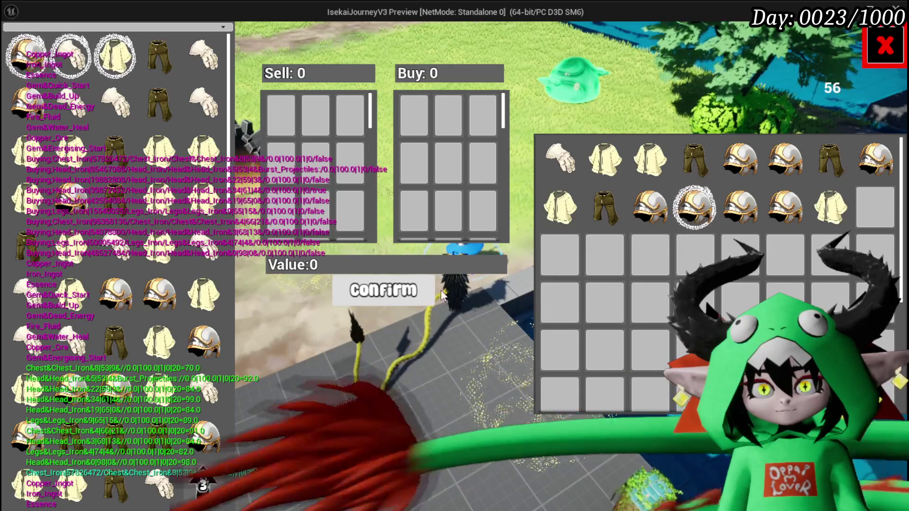
Read the gear stat cards in the inventory, then close the trade screen.
mouse_move(705, 230)
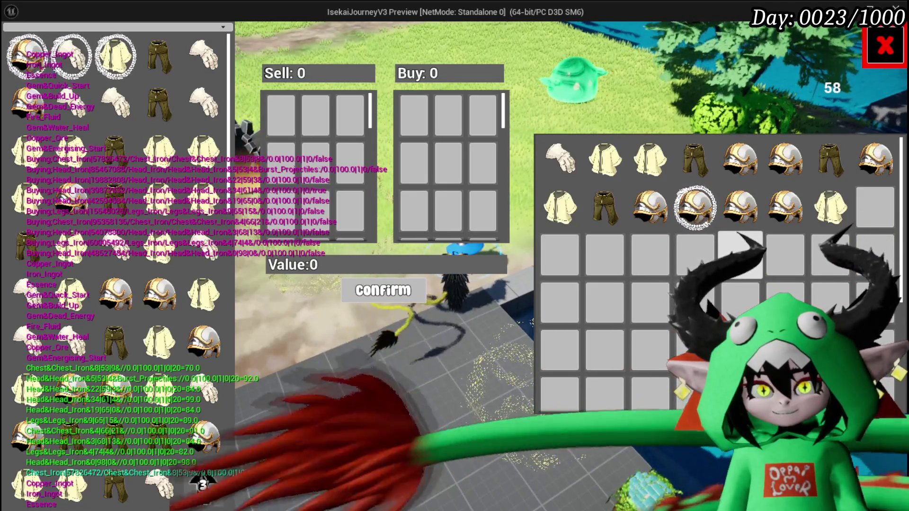
mouse_move(159, 59)
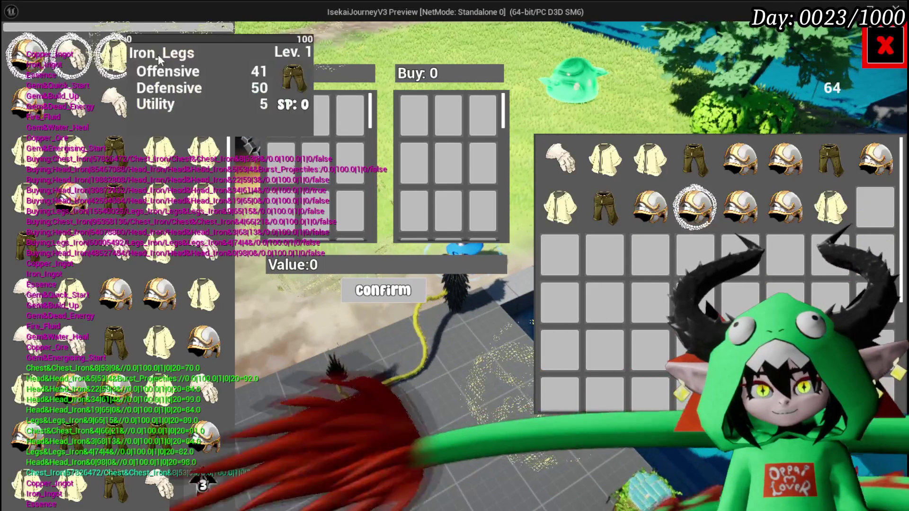
mouse_move(693, 215)
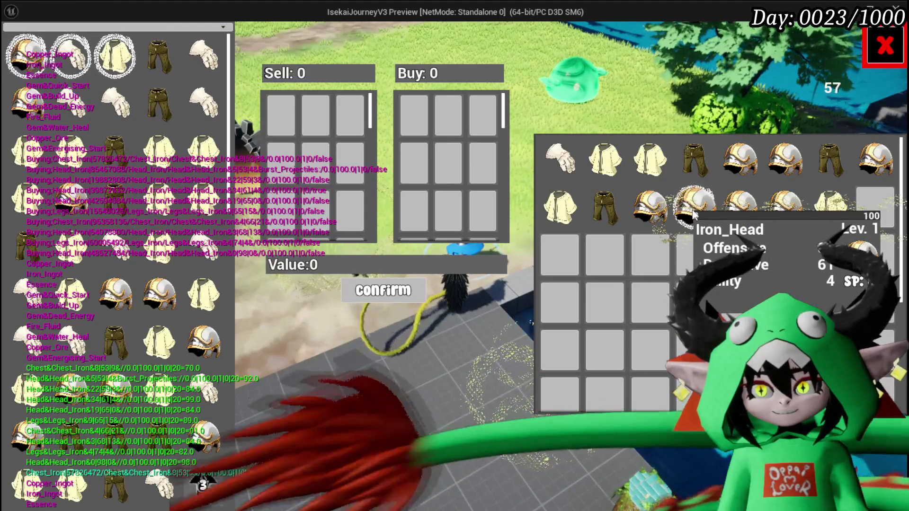
mouse_move(849, 220)
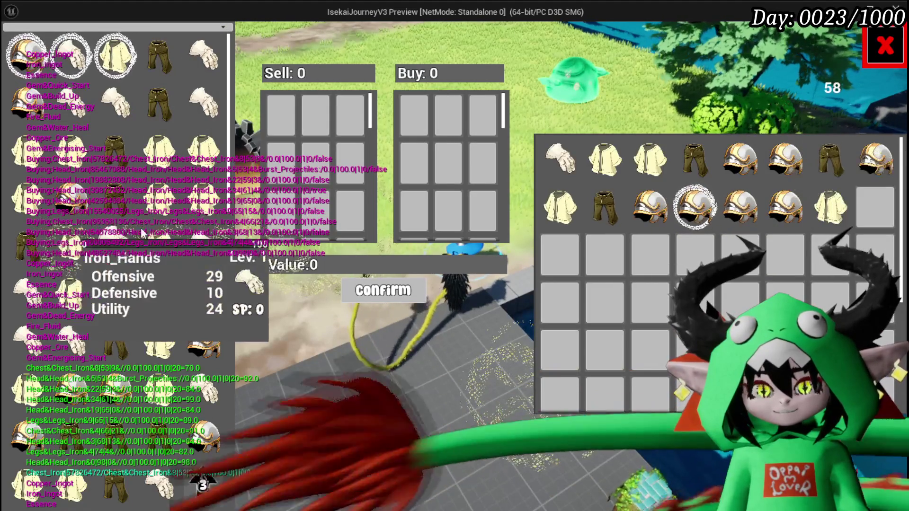
scroll(173, 201, down, 5)
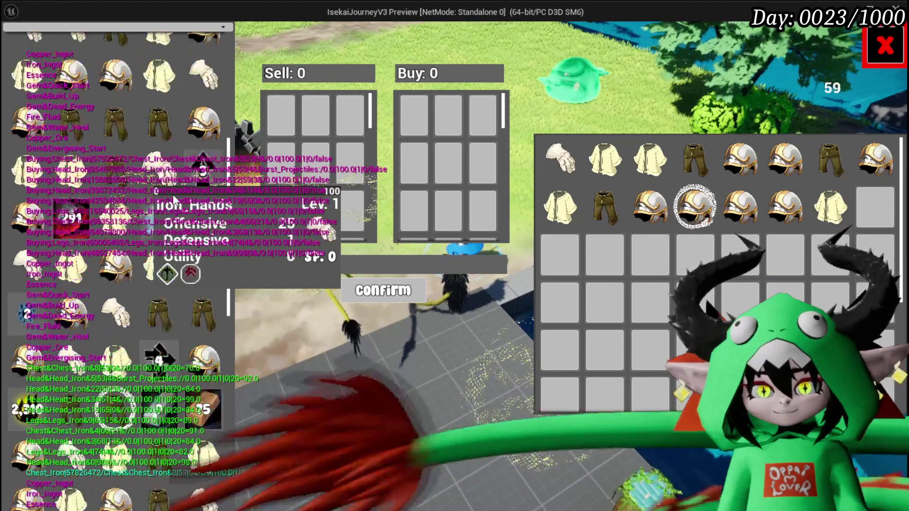
key(Escape)
key(Escape)
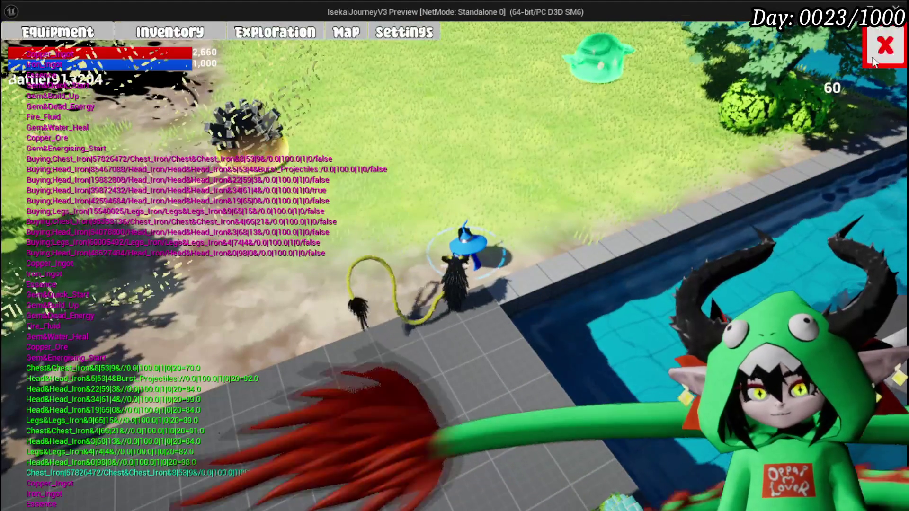
Check the character's equipment panel and close it.
click(32, 36)
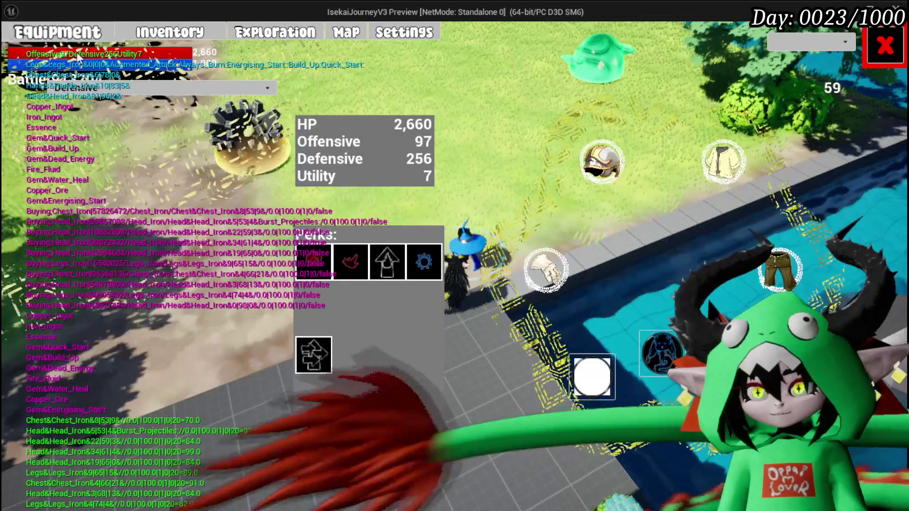
mouse_move(793, 267)
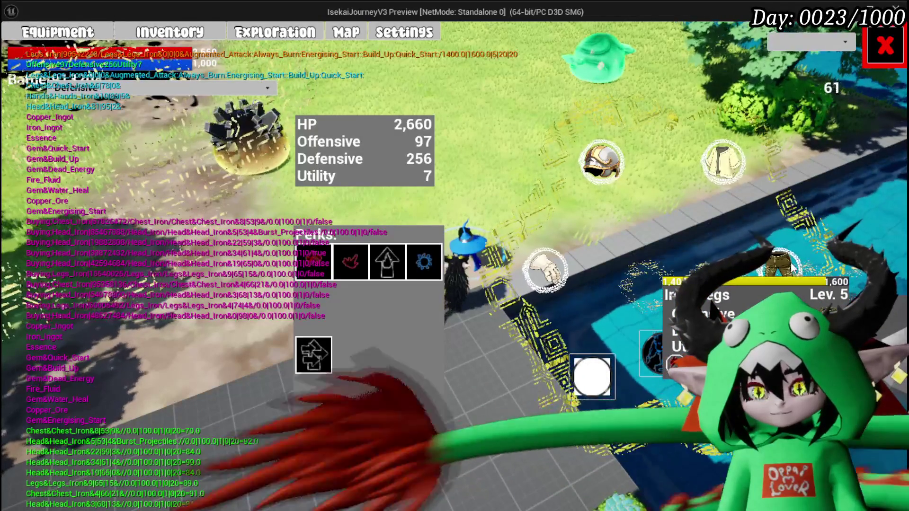
click(885, 45)
Start trading with the merchant and scroll the inventory down to the Fire Fluid.
key(e)
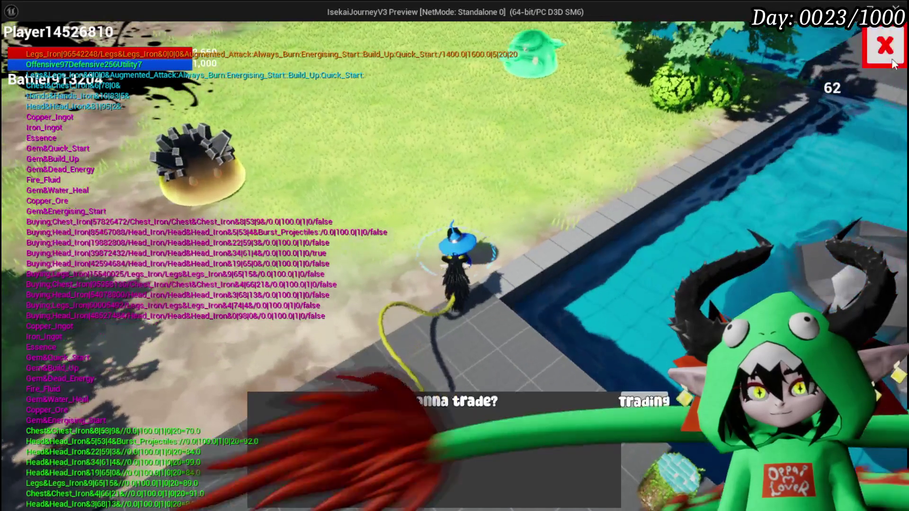
click(643, 402)
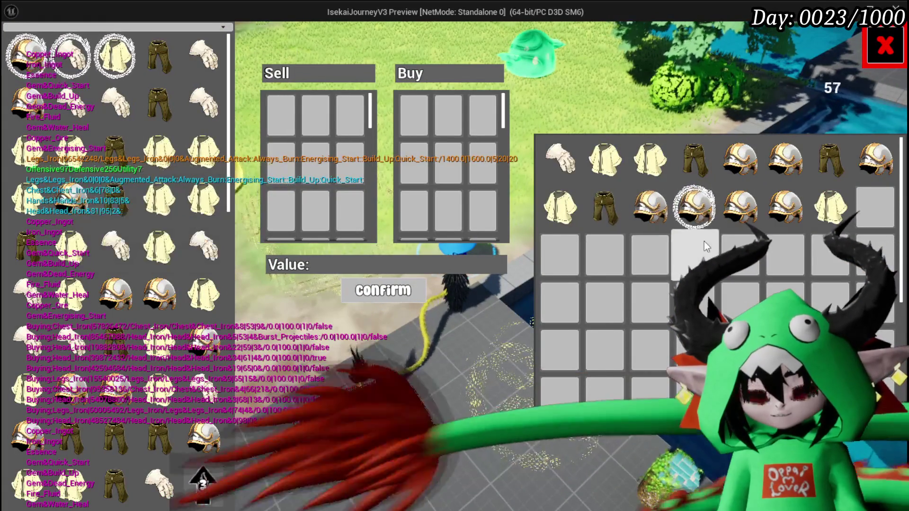
mouse_move(139, 268)
scroll(123, 265, down, 3)
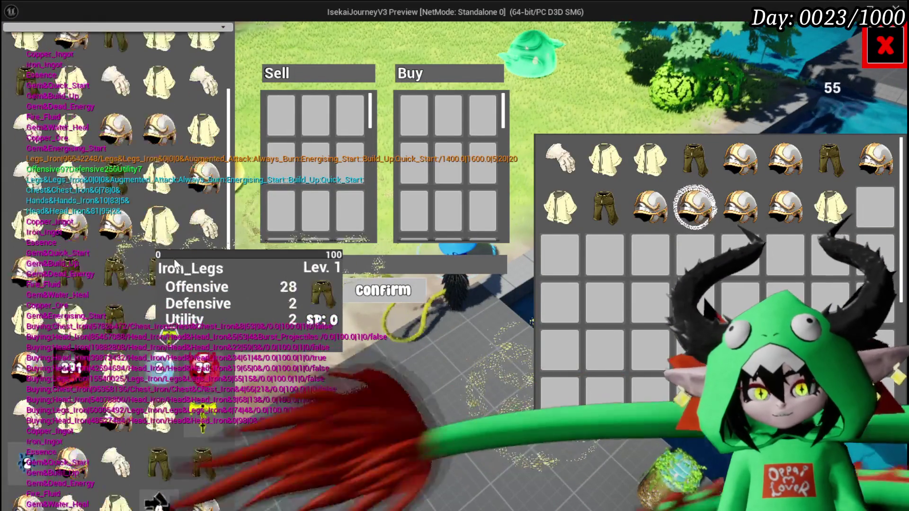
scroll(114, 315, down, 3)
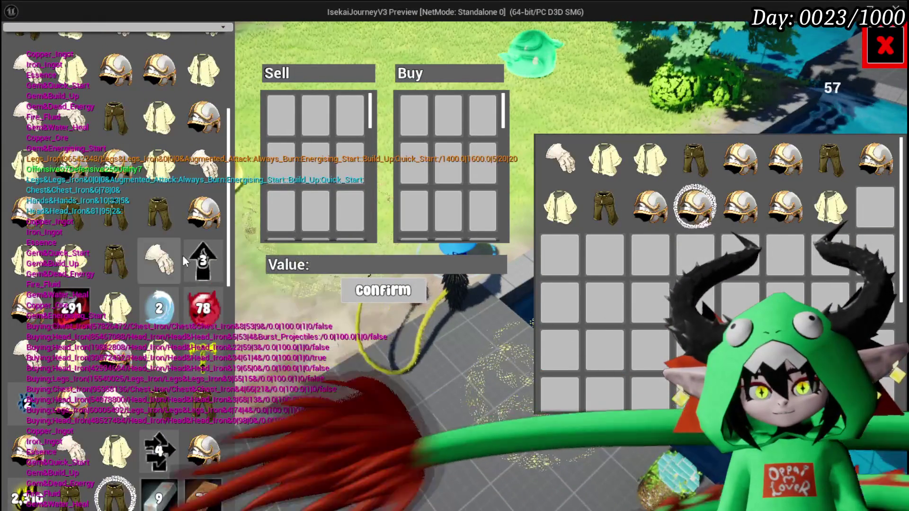
mouse_move(139, 359)
scroll(139, 359, down, 5)
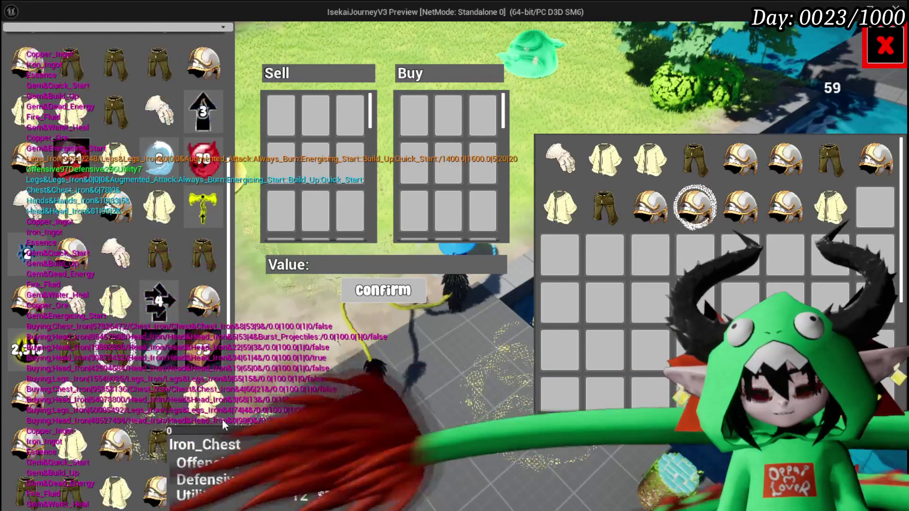
mouse_move(156, 281)
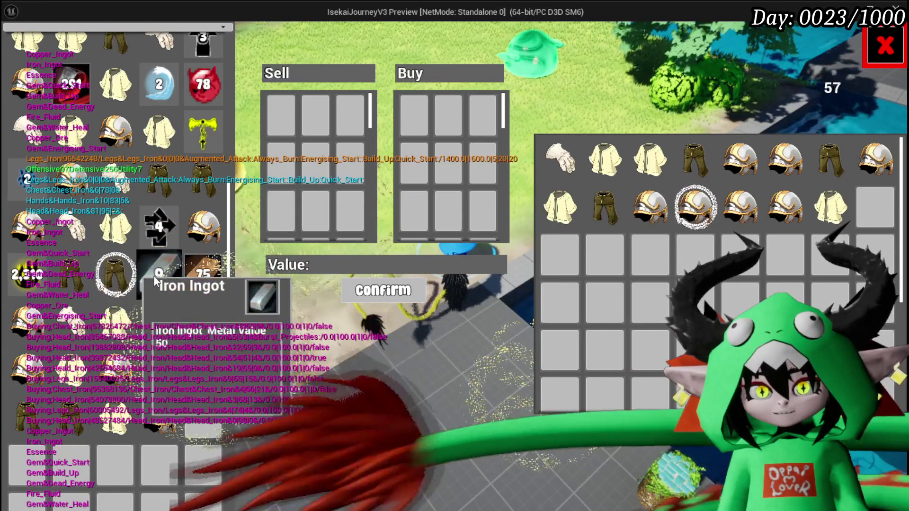
Sell 40 Fire Fluid to the trader for 4493 and leave the shop.
mouse_move(202, 84)
mouse_down()
mouse_move(218, 73)
mouse_move(312, 114)
mouse_up()
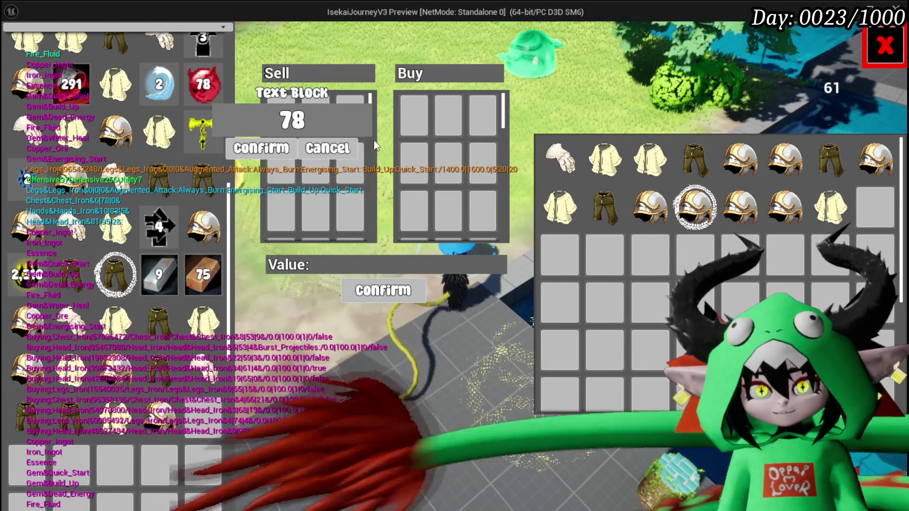
text(40)
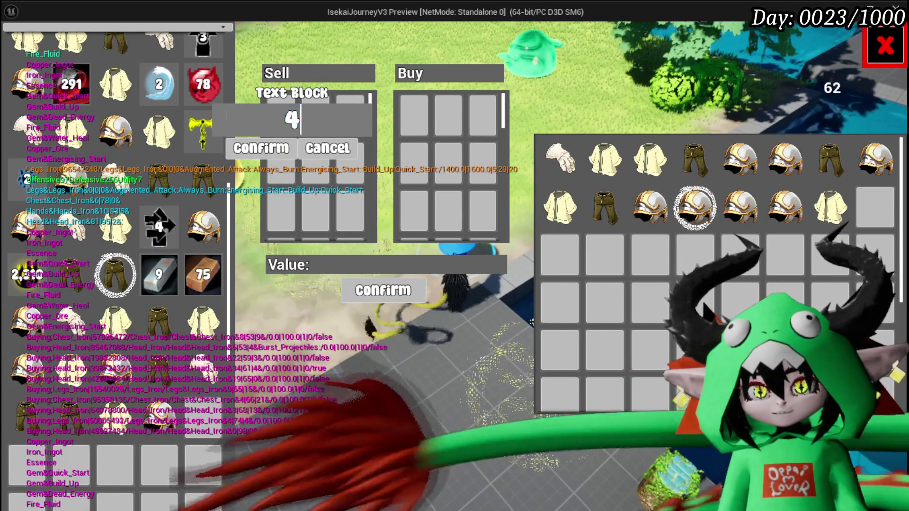
click(250, 150)
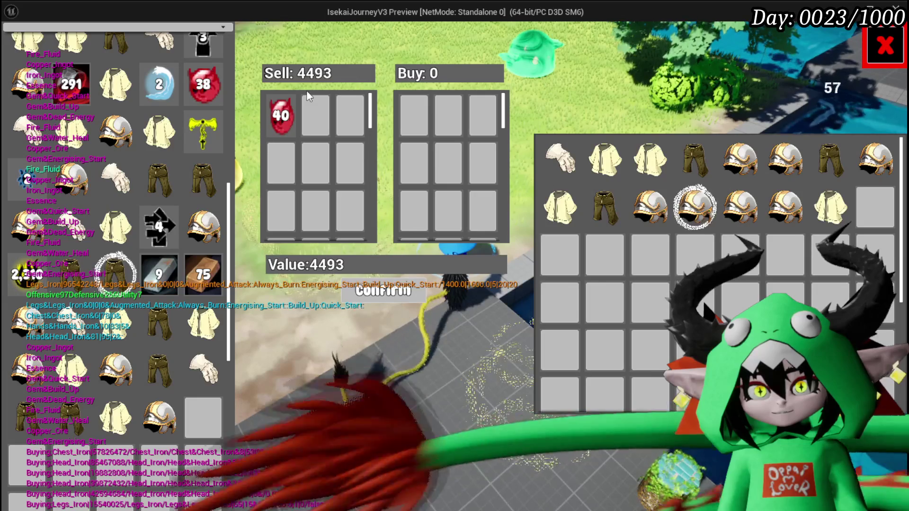
click(383, 290)
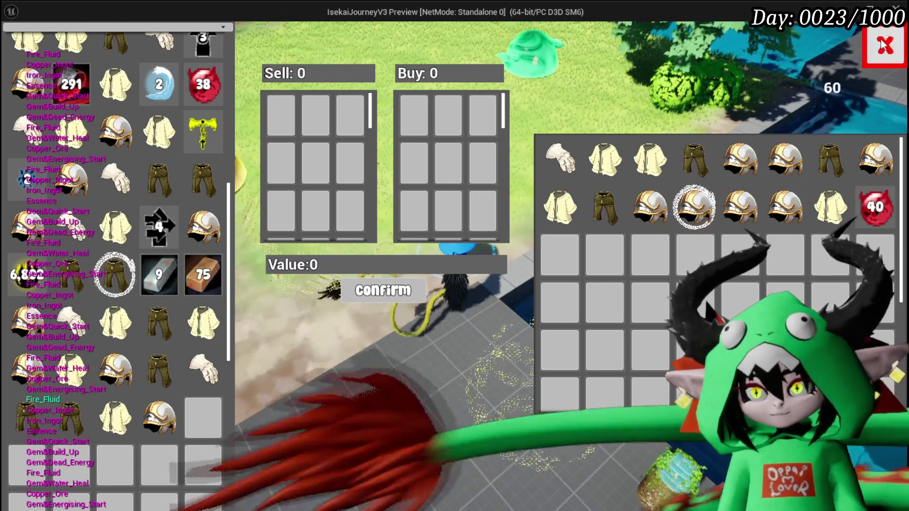
key(Escape)
At the workbench, spend 3200 Essence to level the Iron_Chest to Lev. 7.
key(w)
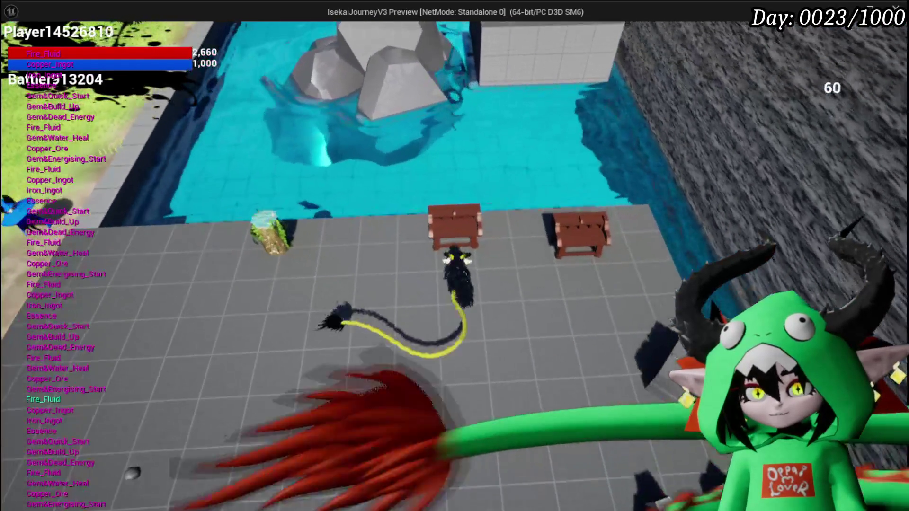
key(e)
click(249, 34)
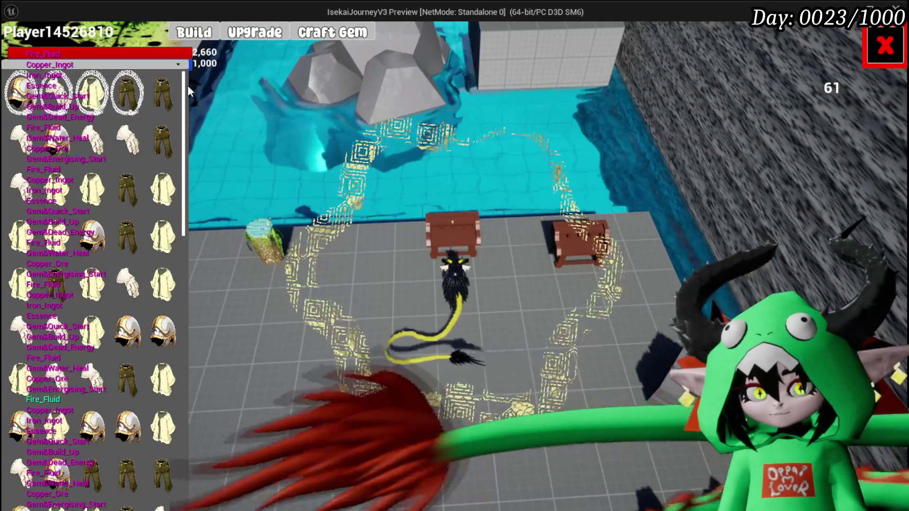
click(100, 93)
click(454, 210)
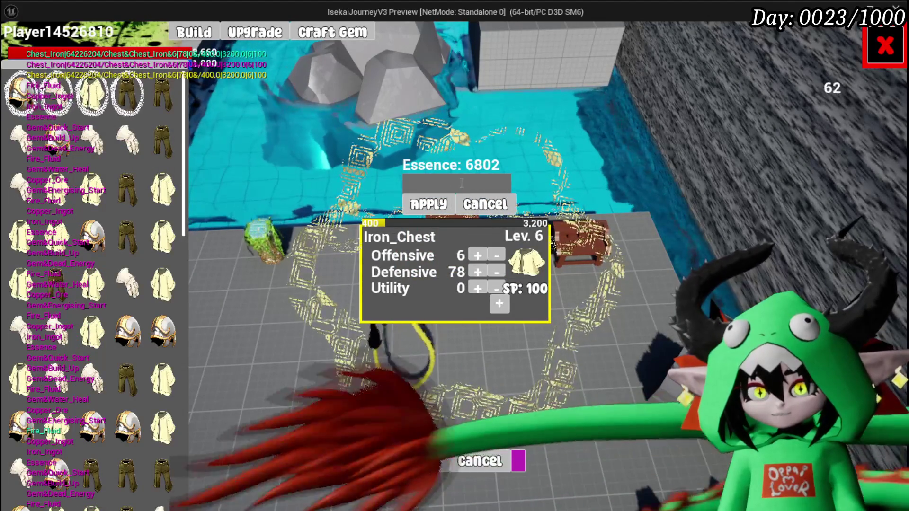
text(3200)
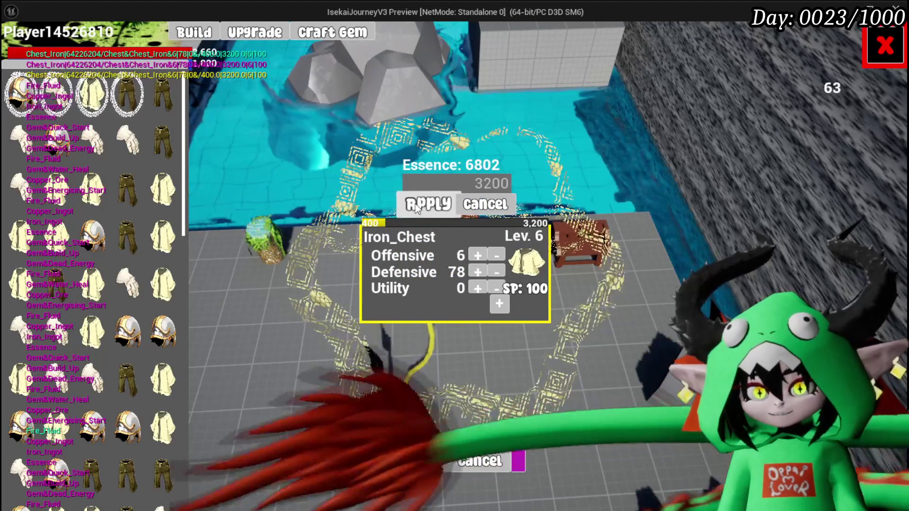
click(429, 204)
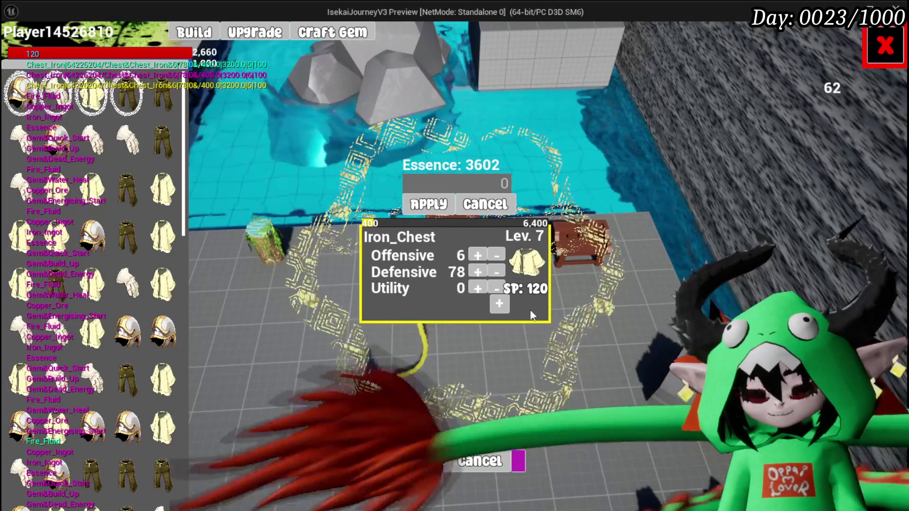
Add a 120-point octagon gem socket to the Iron_Chest.
click(502, 306)
click(507, 394)
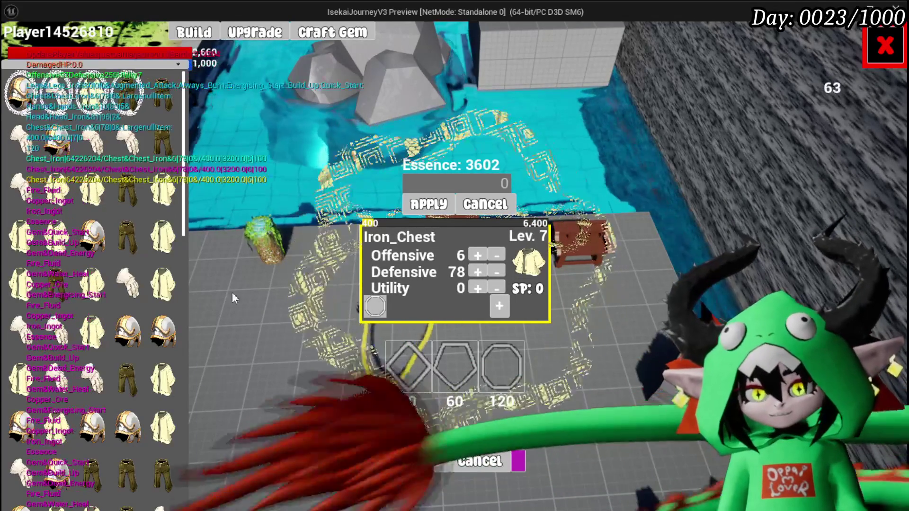
click(868, 56)
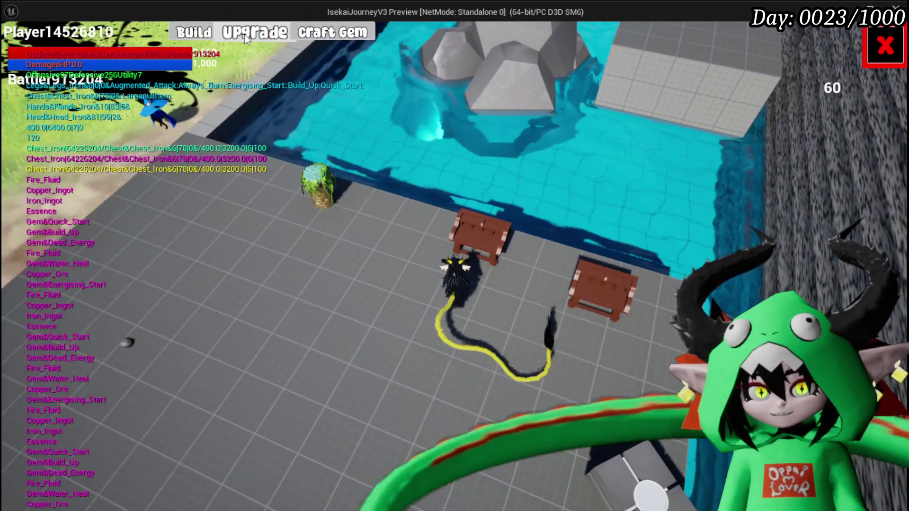
Inspect the gem options for the Iron_Chest's socket on the upgrade screen.
click(244, 34)
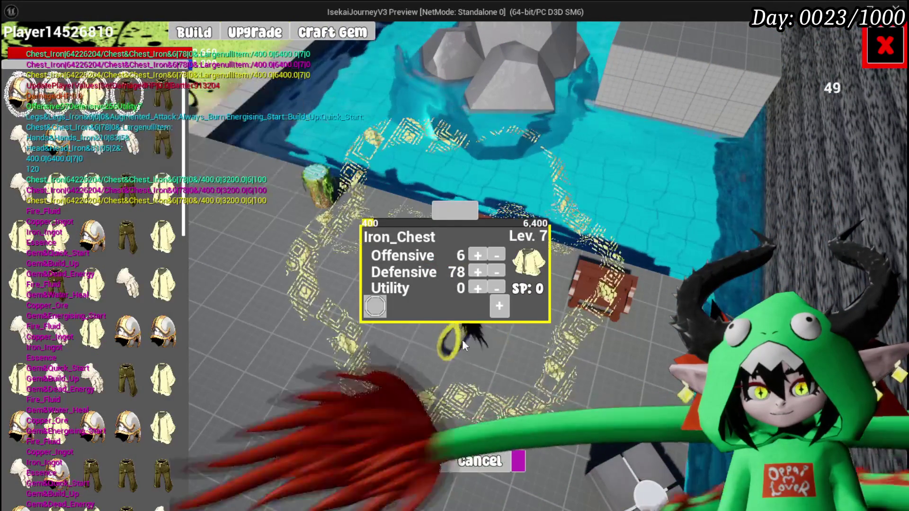
click(375, 306)
click(399, 315)
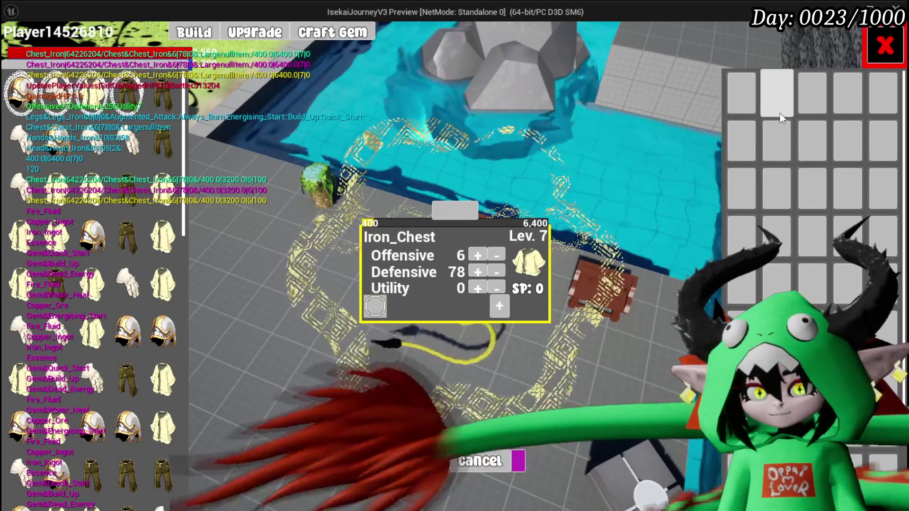
click(782, 118)
click(382, 306)
click(413, 313)
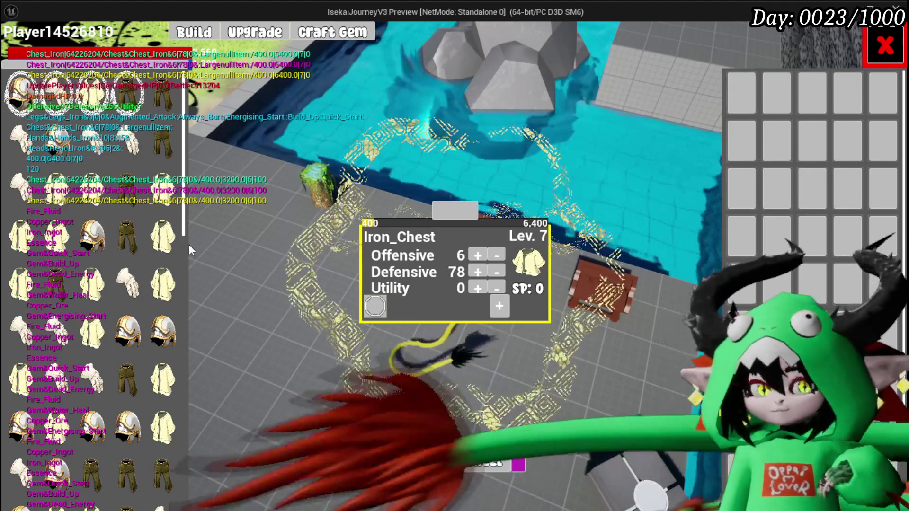
Add a 30-point diamond socket to Iron_Hands and fit the Build_Up gem in it.
mouse_move(140, 195)
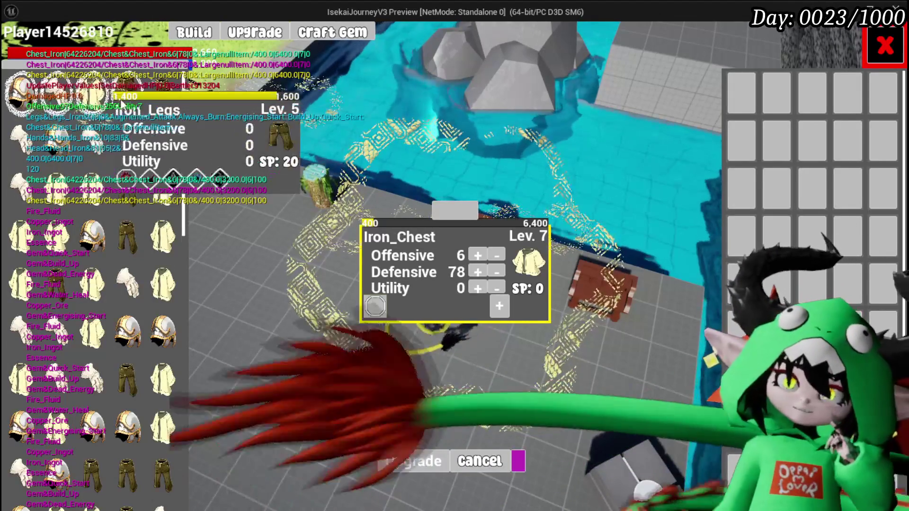
click(128, 100)
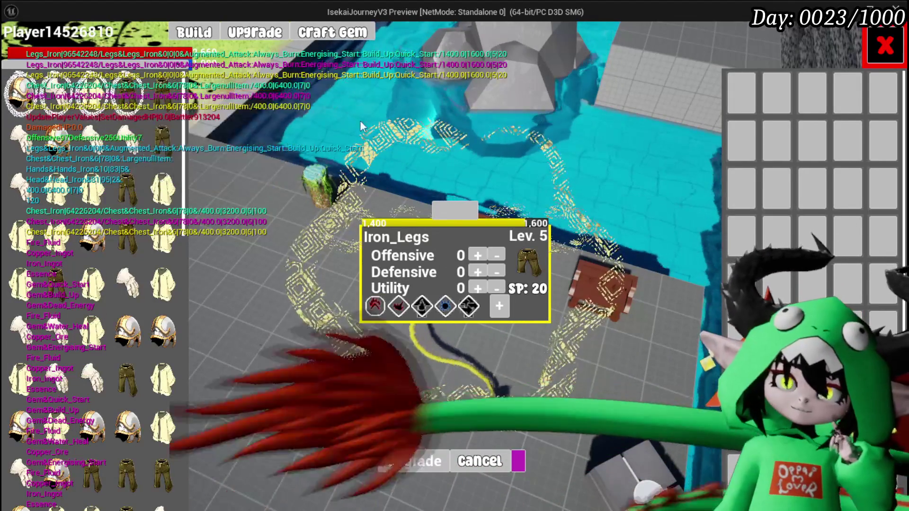
click(129, 100)
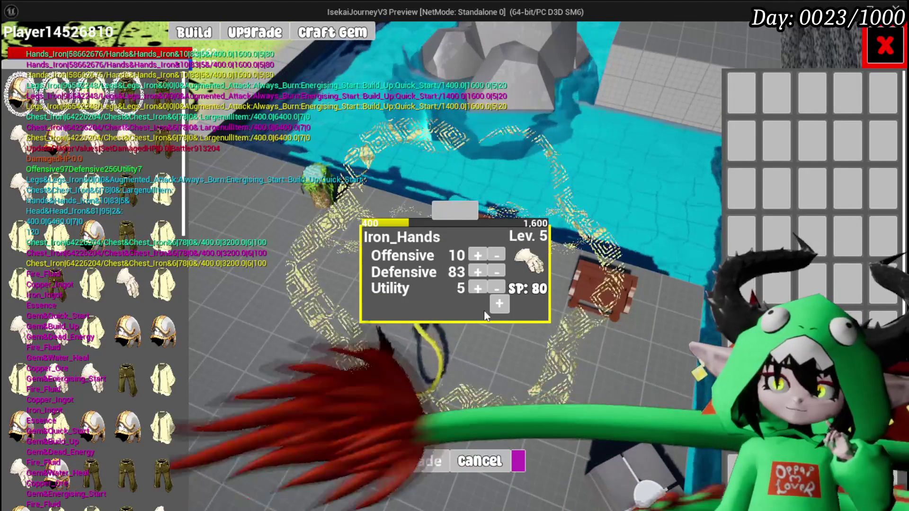
click(498, 306)
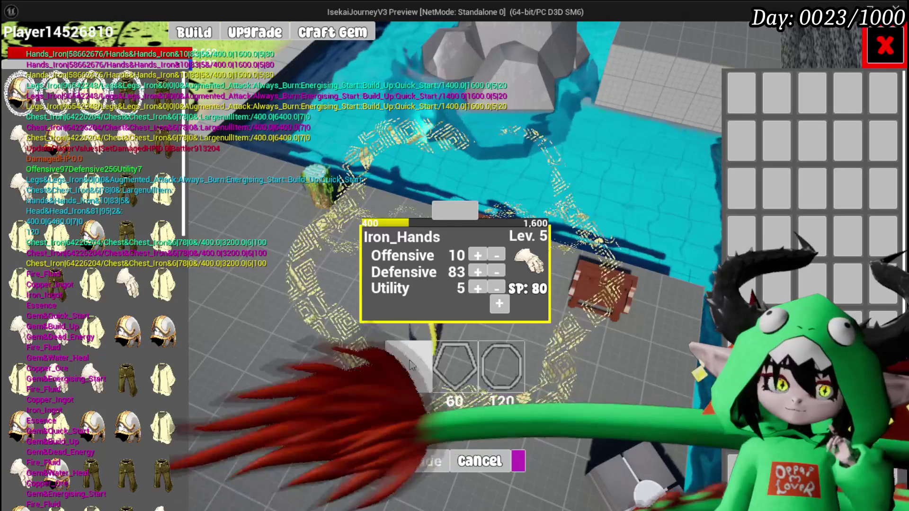
click(410, 364)
click(371, 305)
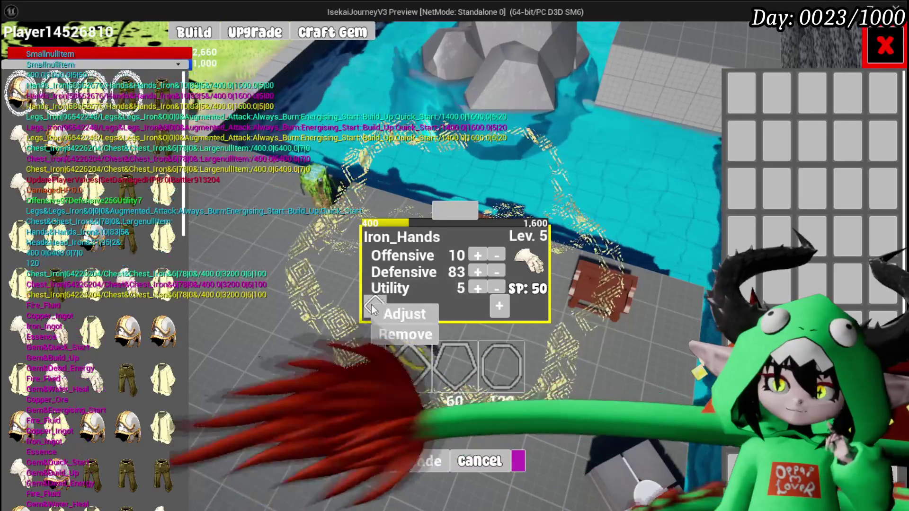
click(397, 311)
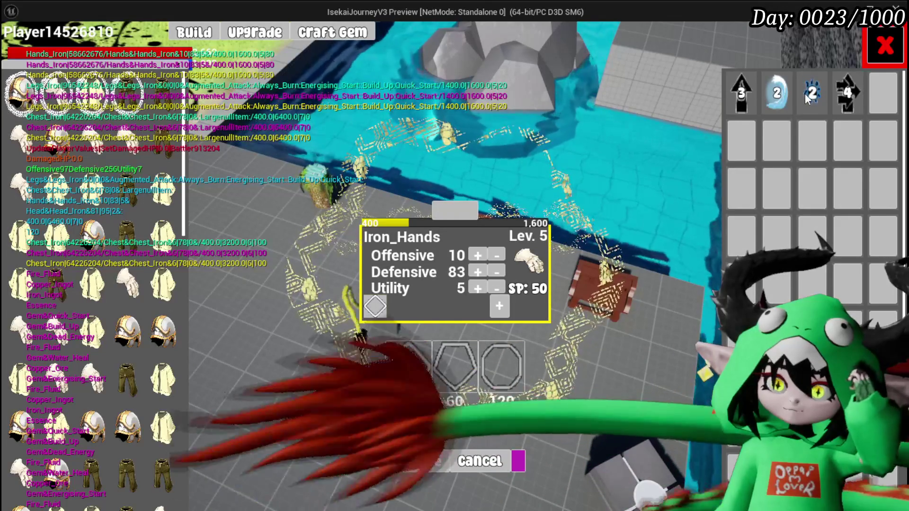
click(807, 95)
click(785, 104)
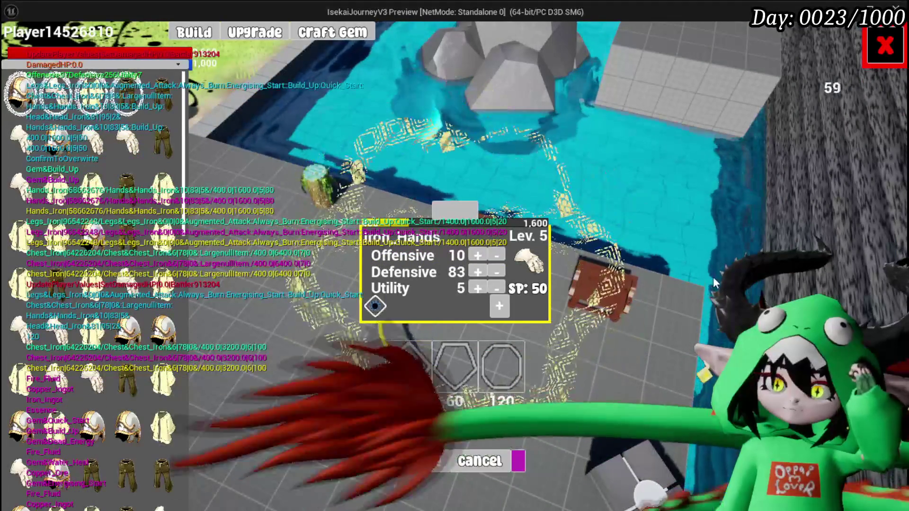
click(887, 48)
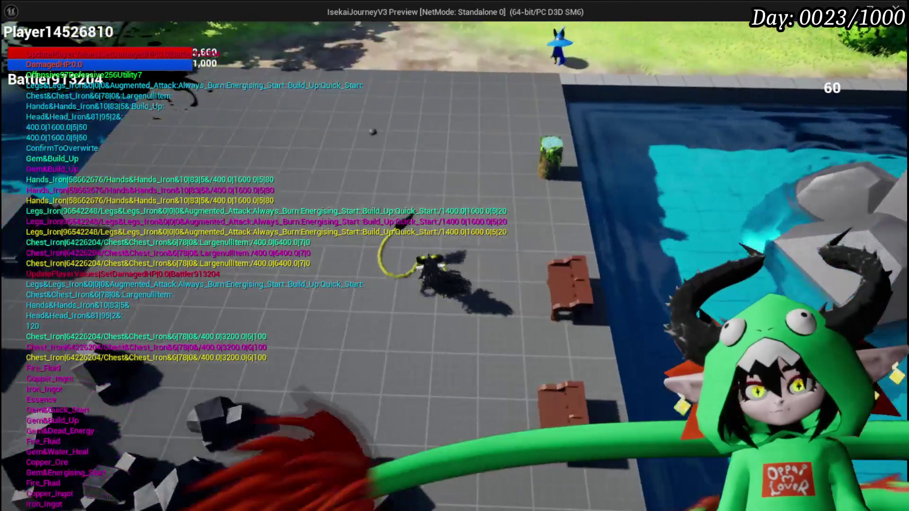
Save the game progress, stop the play preview, and save everything with Ctrl+S.
key(Escape)
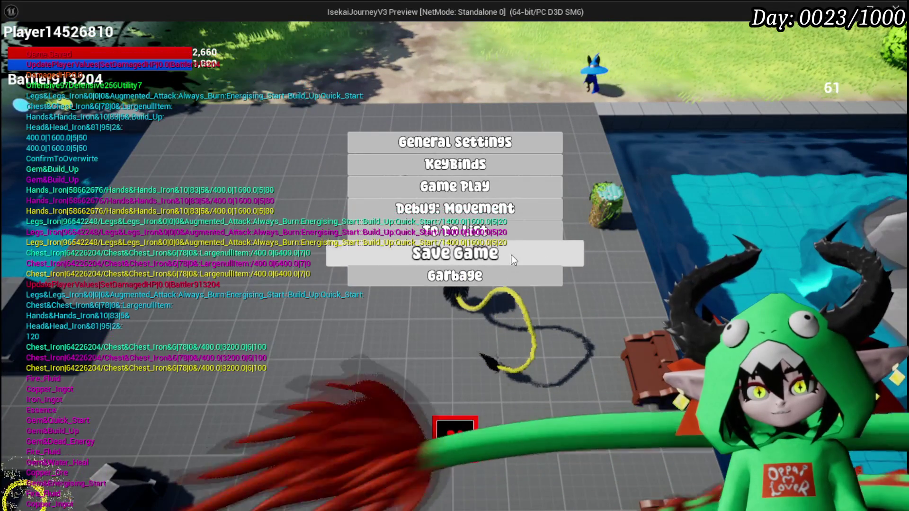
click(513, 255)
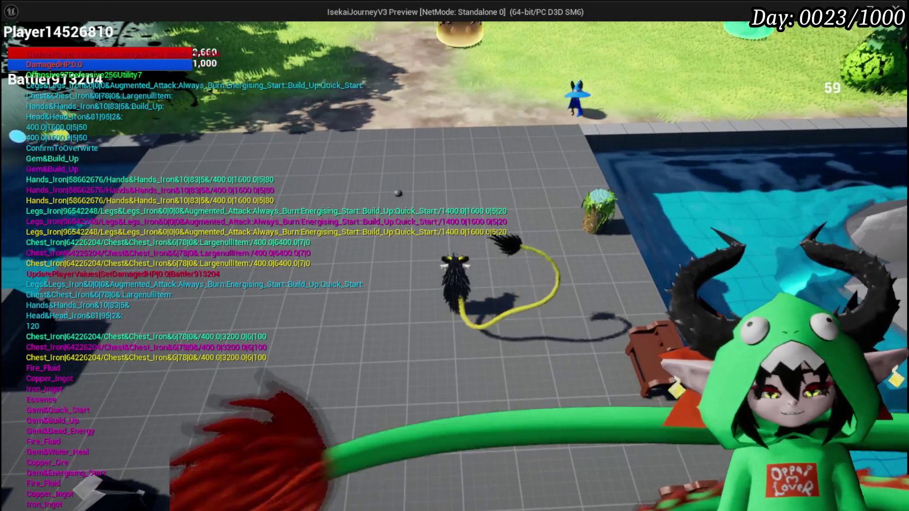
key(Escape)
key(ctrl+s)
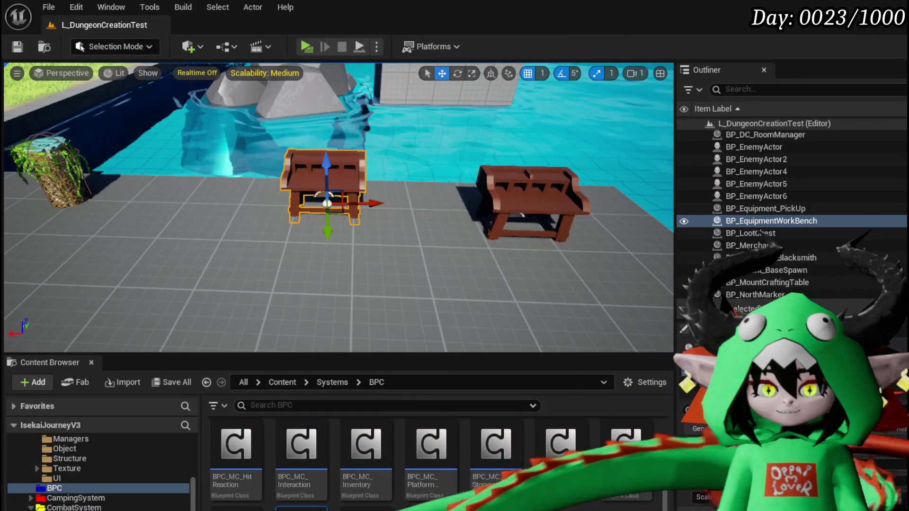
Go from the EquipmentSorting folder up to UI and open the W_EquipmentUpgrade widget's Event Graph.
scroll(65, 492, up, 5)
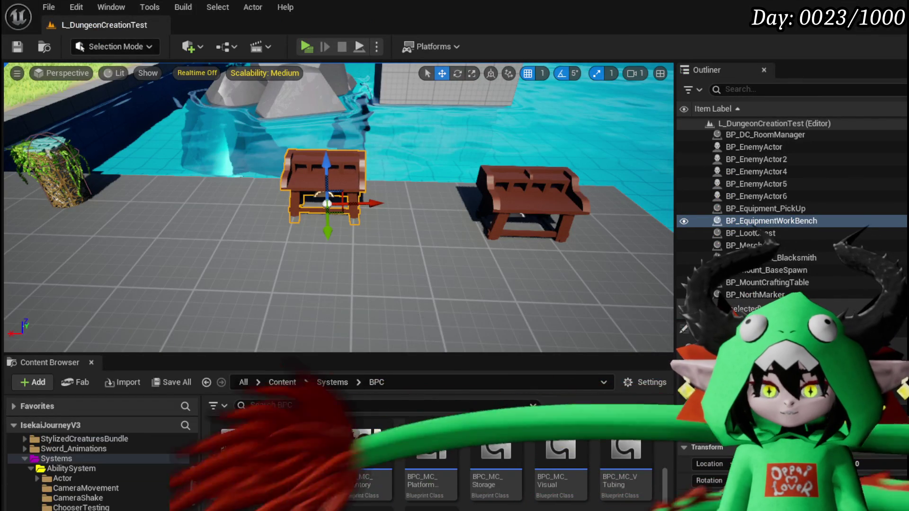
scroll(118, 490, down, 10)
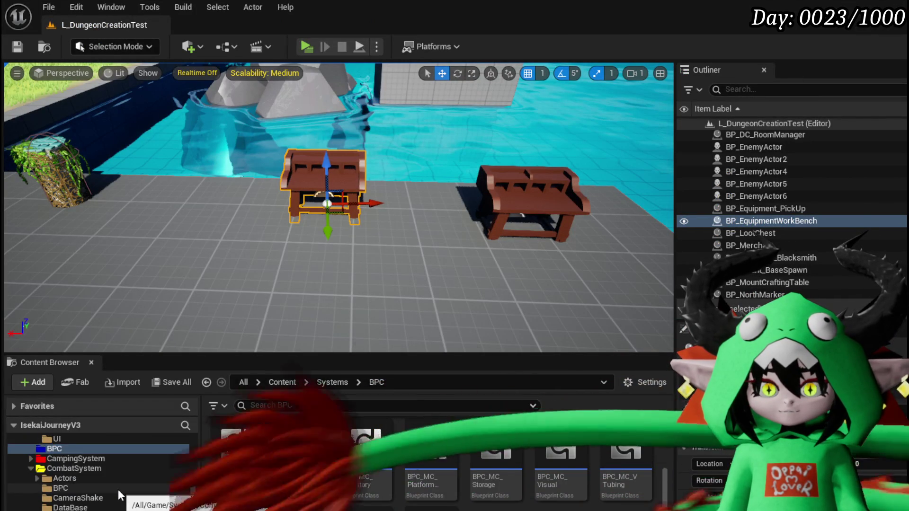
scroll(118, 490, down, 5)
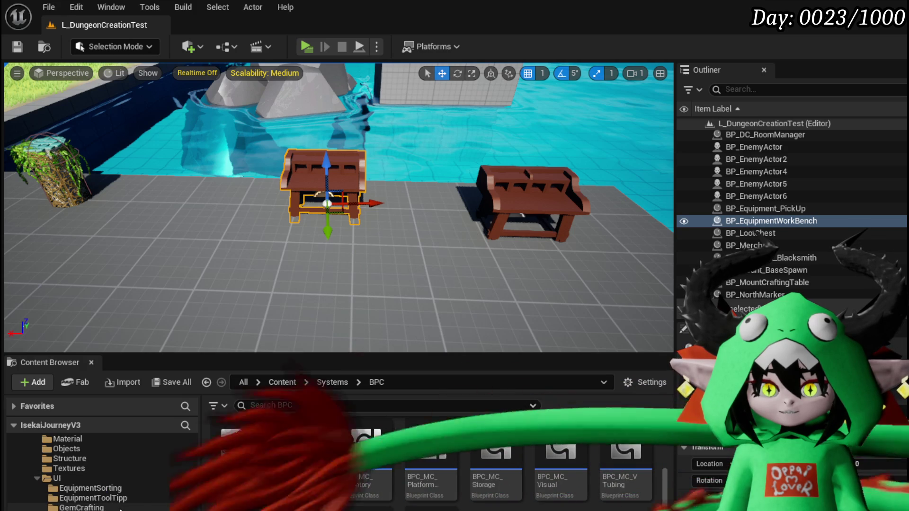
click(102, 488)
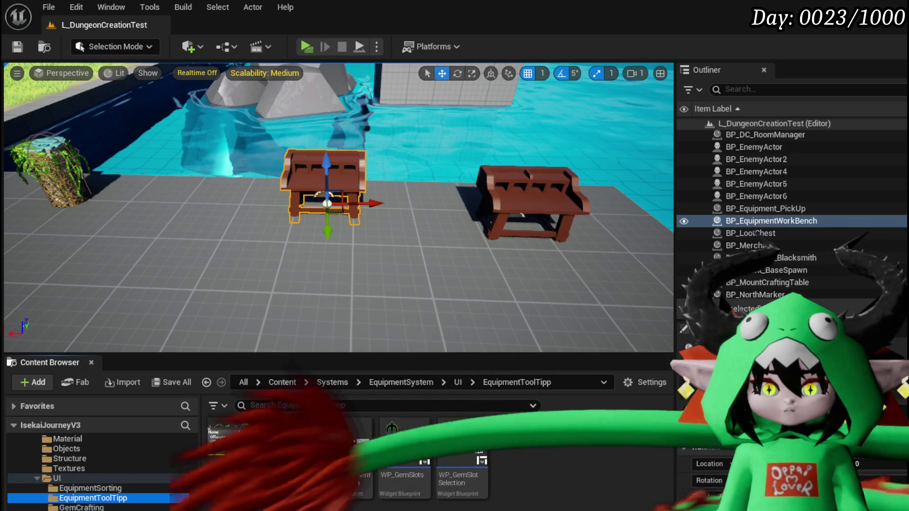
key(Left)
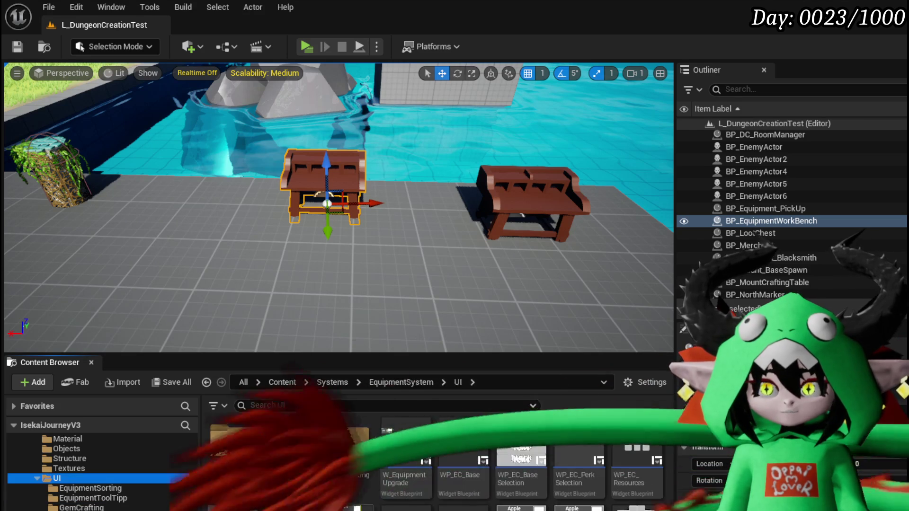
double_click(400, 434)
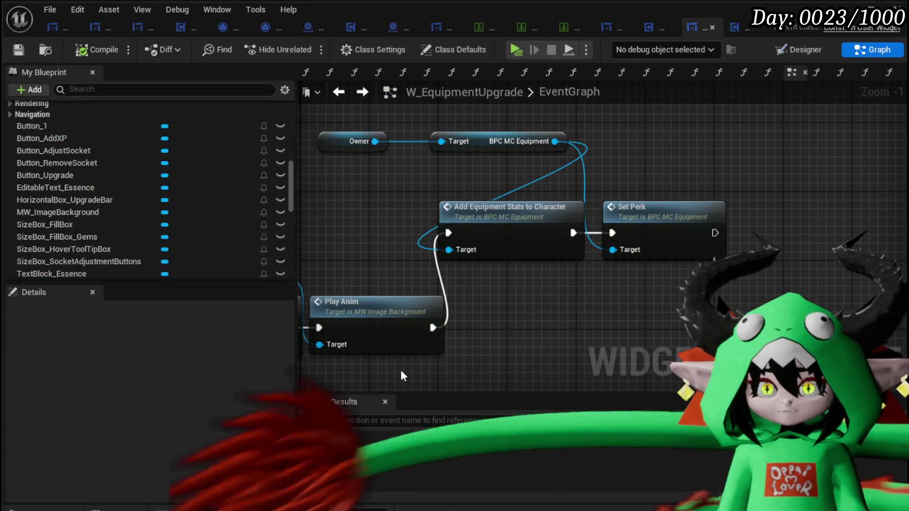
click(805, 50)
scroll(474, 246, up, 4)
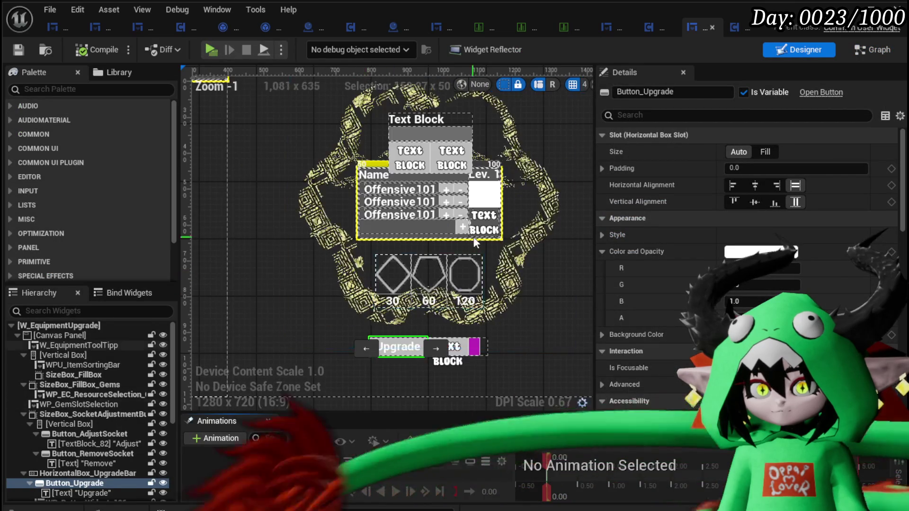
click(442, 229)
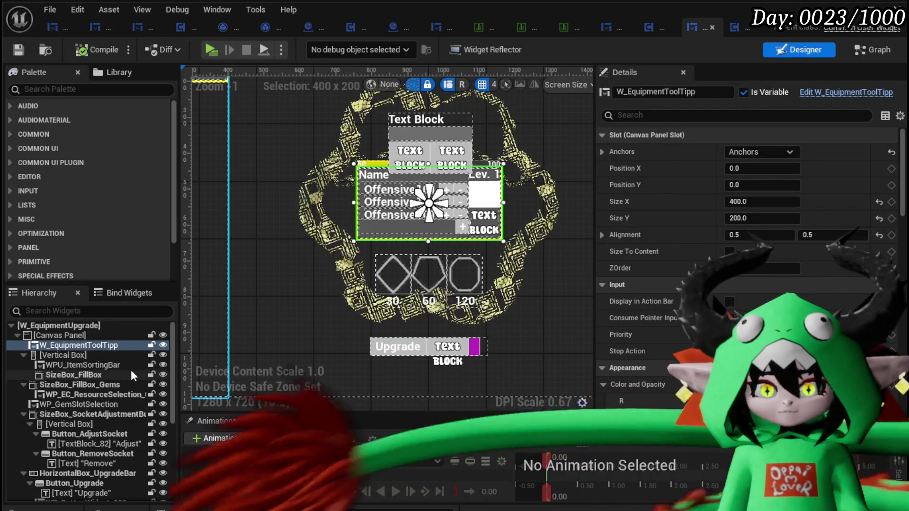
scroll(98, 357, down, 3)
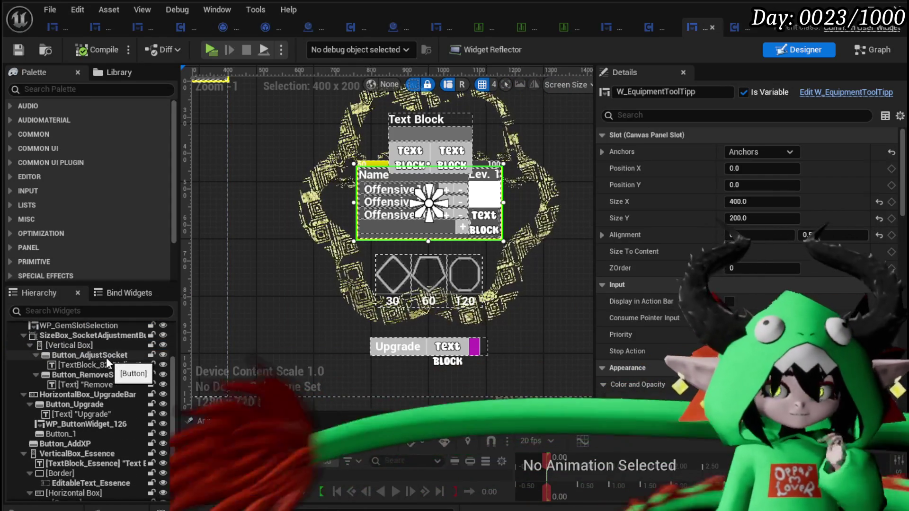
scroll(371, 369, down, 3)
click(533, 260)
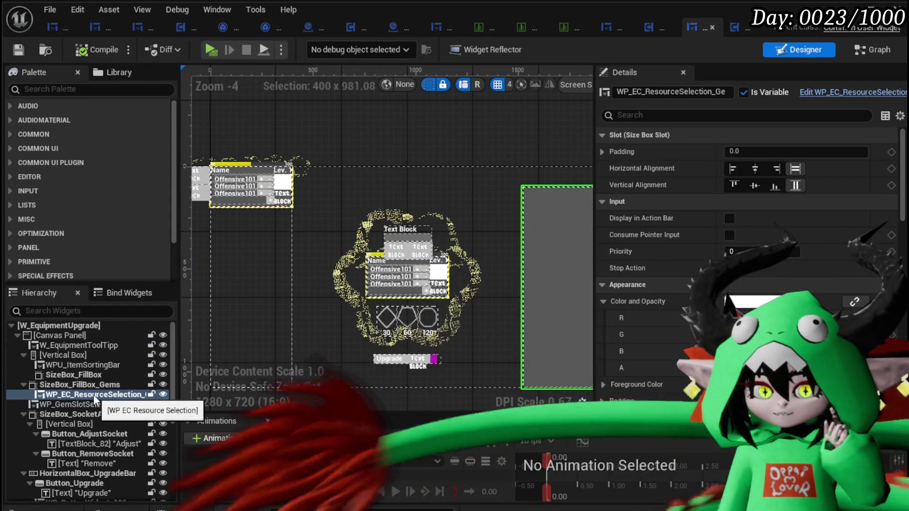
click(888, 54)
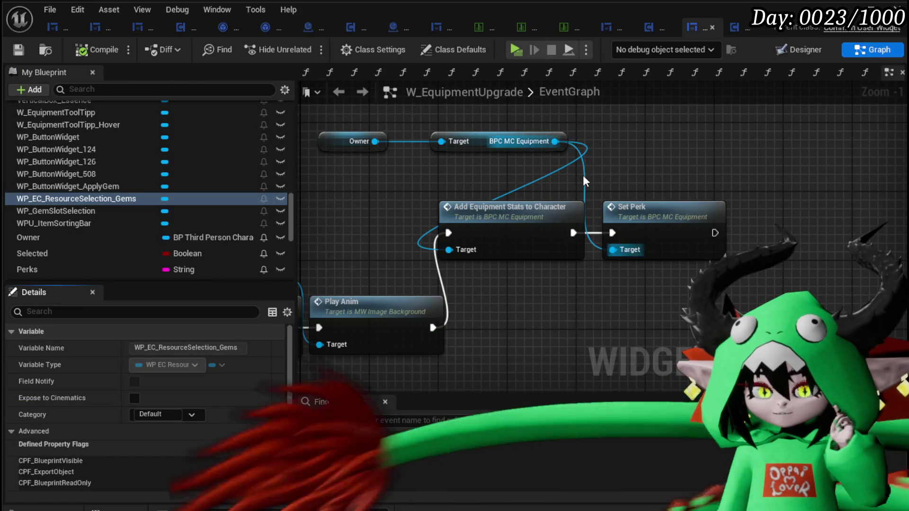
In FillGemBox, move the Selected Socket, Parse Into Array and GET nodes below Clear Box.
scroll(275, 194, up, 10)
scroll(274, 186, up, 10)
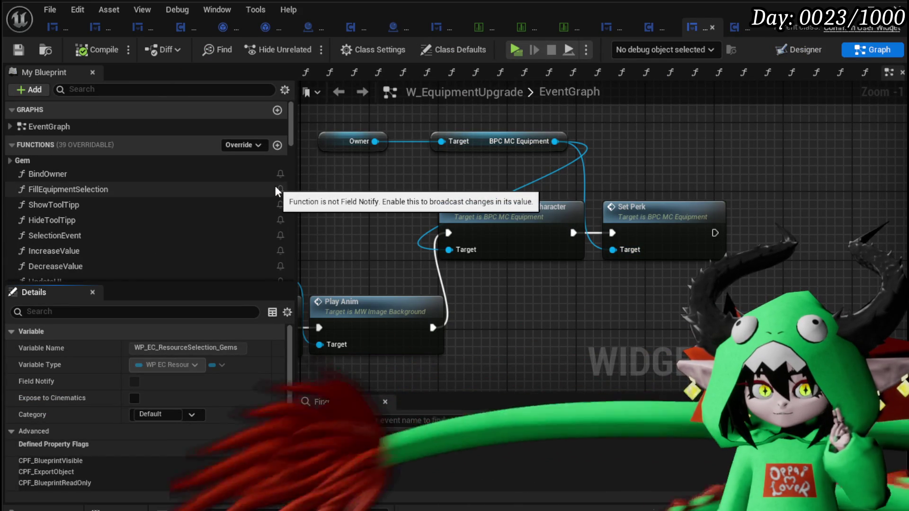
scroll(274, 186, down, 3)
scroll(244, 178, up, 3)
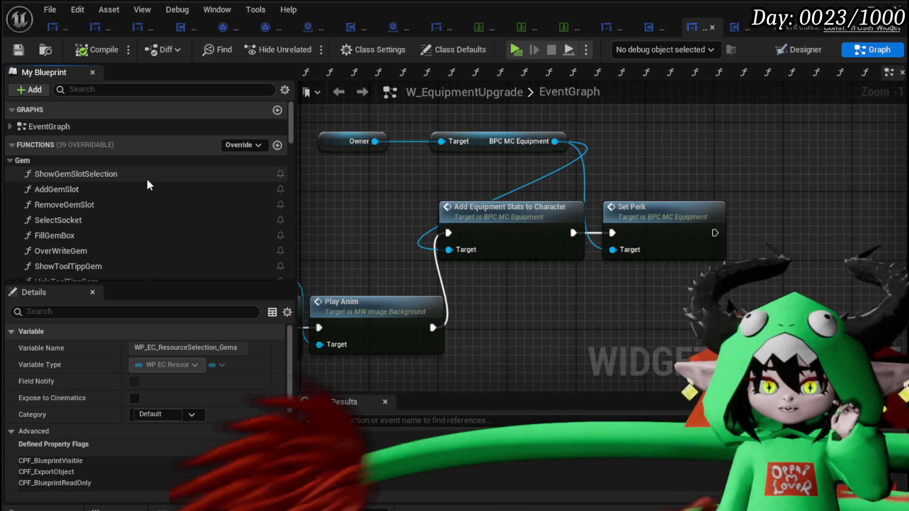
scroll(121, 213, down, 1)
double_click(118, 217)
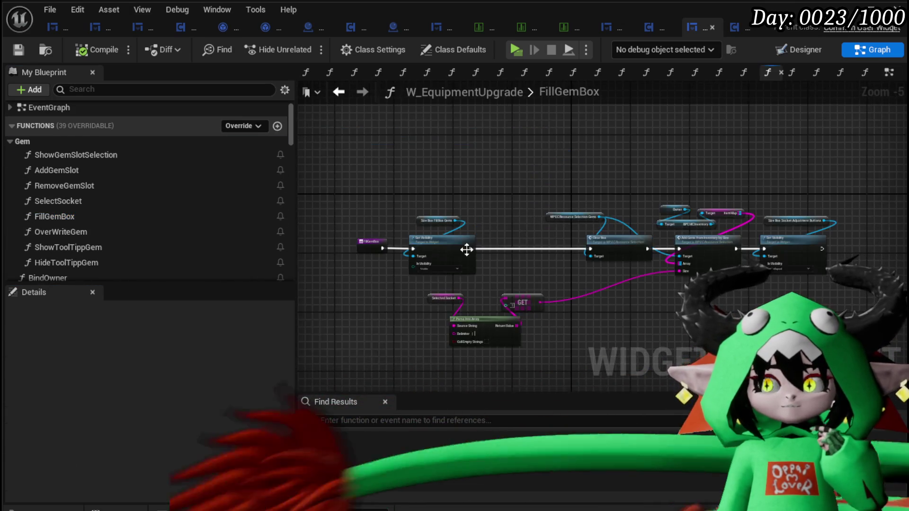
scroll(521, 244, up, 3)
mouse_move(516, 236)
mouse_down()
mouse_move(598, 278)
mouse_move(474, 265)
mouse_up()
mouse_move(557, 119)
mouse_down()
mouse_move(527, 189)
mouse_move(652, 147)
mouse_up()
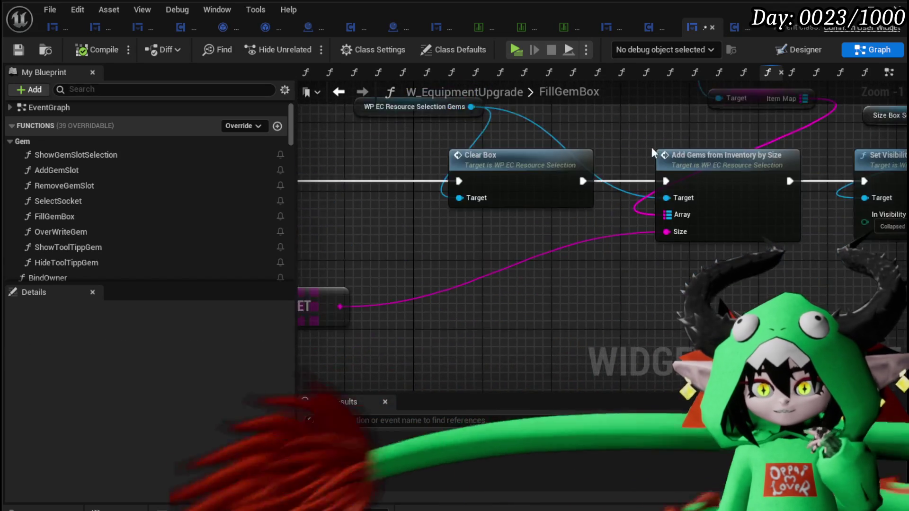
scroll(563, 260, down, 3)
scroll(365, 323, up, 2)
drag(355, 316, 556, 228)
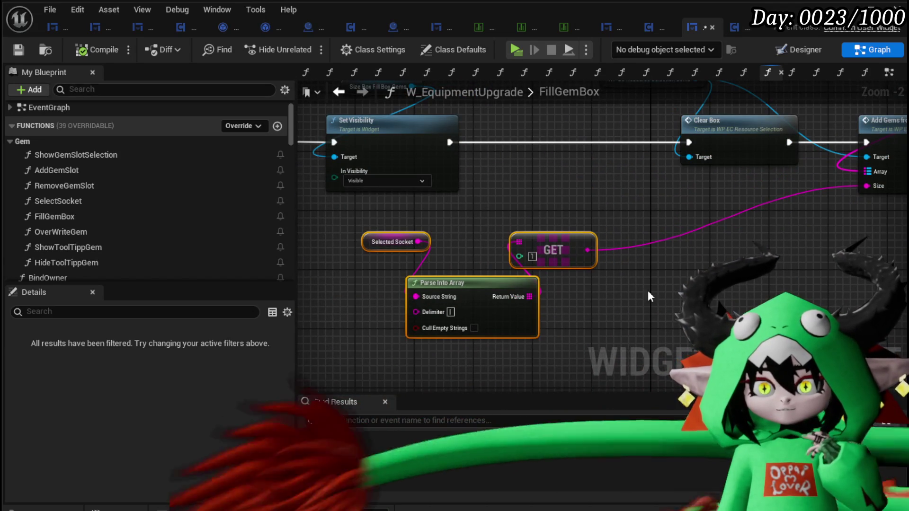
mouse_move(480, 286)
mouse_down()
mouse_move(900, 241)
mouse_move(600, 247)
mouse_move(482, 290)
mouse_up()
Open the Add Gems from Inventory by Size function and look over its nodes.
double_click(685, 188)
mouse_move(701, 263)
mouse_down()
mouse_move(420, 261)
mouse_move(421, 270)
mouse_move(473, 199)
mouse_move(616, 198)
mouse_move(907, 223)
mouse_move(430, 213)
mouse_up()
mouse_move(761, 242)
mouse_down()
mouse_move(520, 239)
mouse_move(626, 234)
mouse_up()
Move the == size comparison node lower left and open the DT_Perks data table.
scroll(626, 235, up, 2)
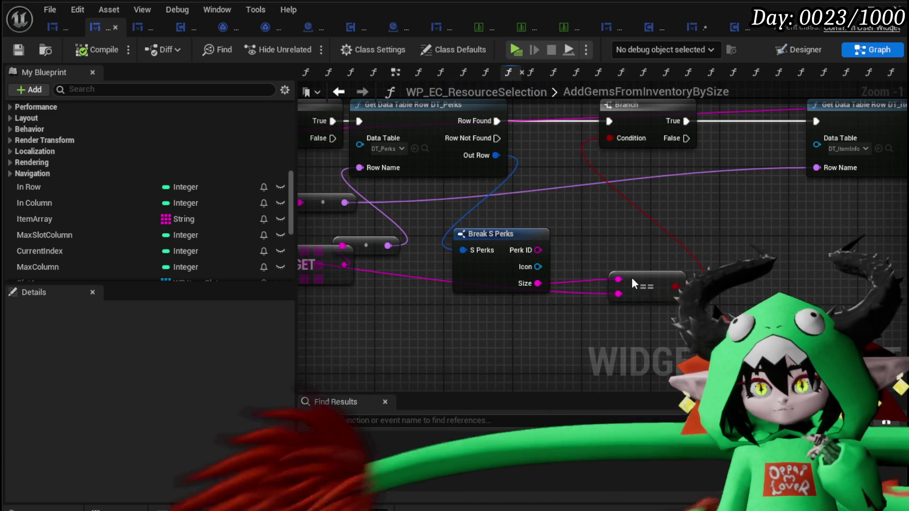
drag(632, 278, 600, 298)
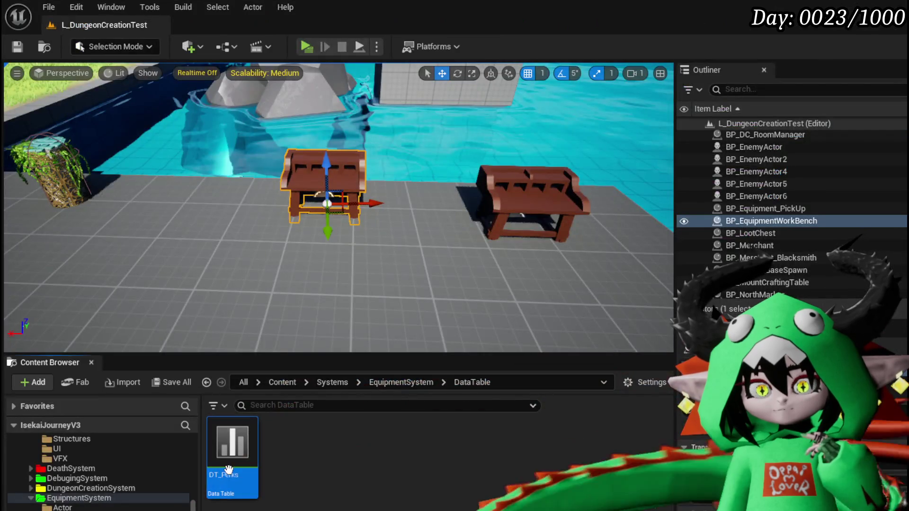
double_click(229, 470)
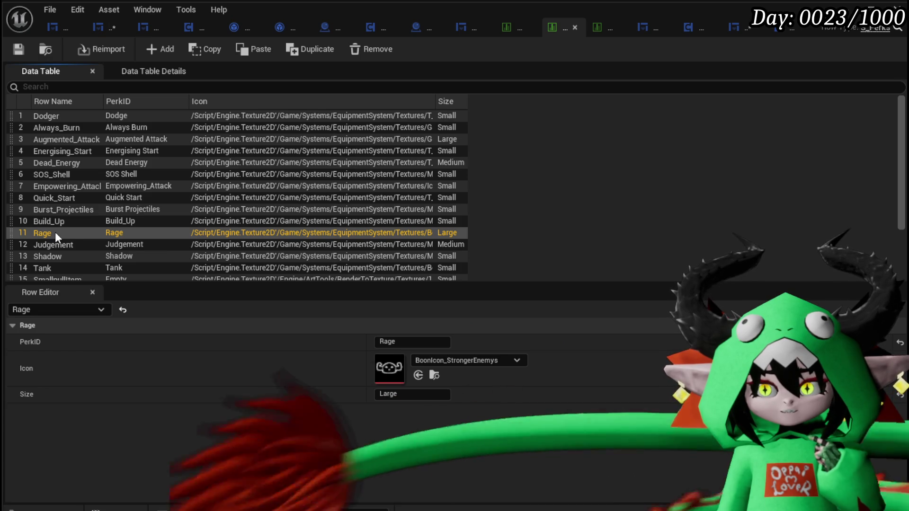
Save both the W_EquipmentUpgrade and WP_EC_ResourceSelection widget blueprints.
click(752, 28)
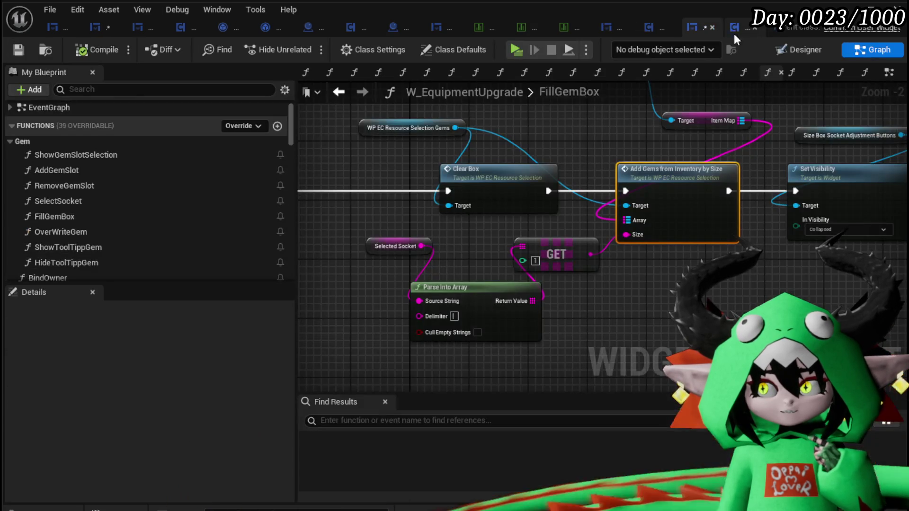
click(19, 50)
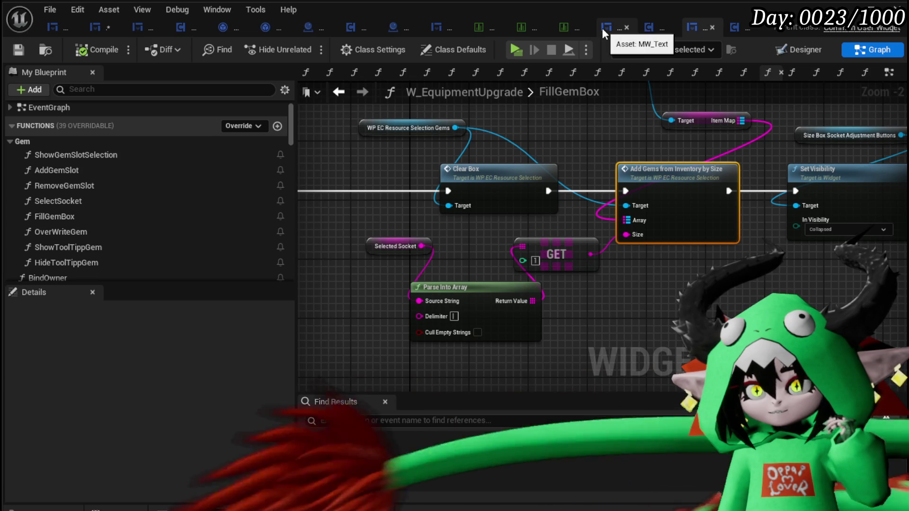
click(101, 31)
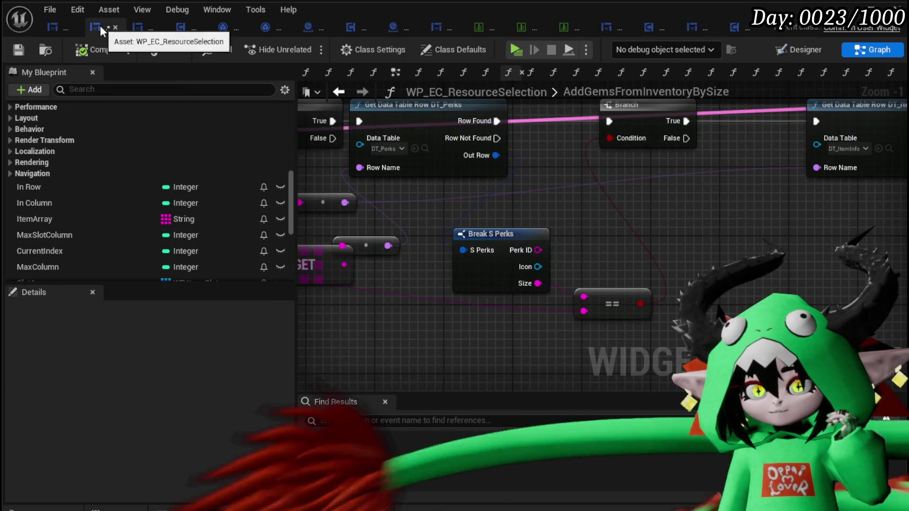
click(19, 50)
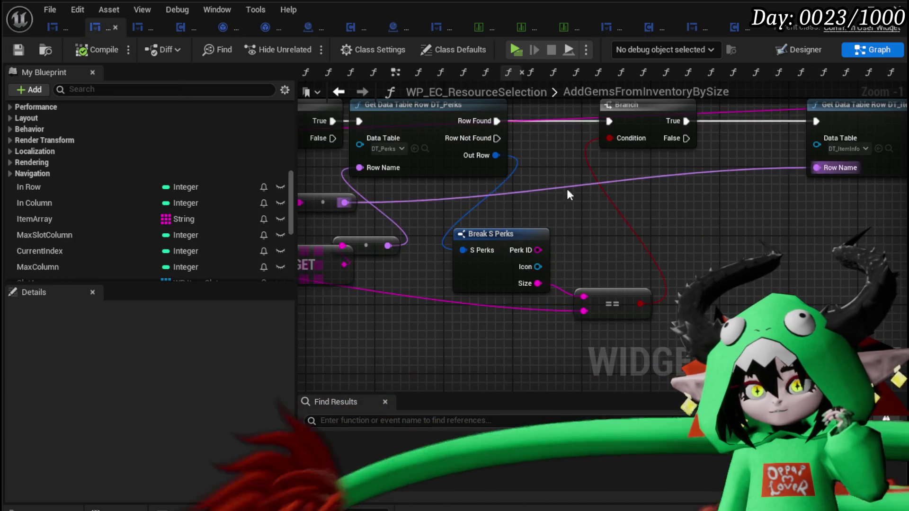
Add a breakpoint on the Get Data Table Row DT_Perks node, then return to the level editor.
scroll(566, 189, down, 2)
drag(566, 188, 379, 217)
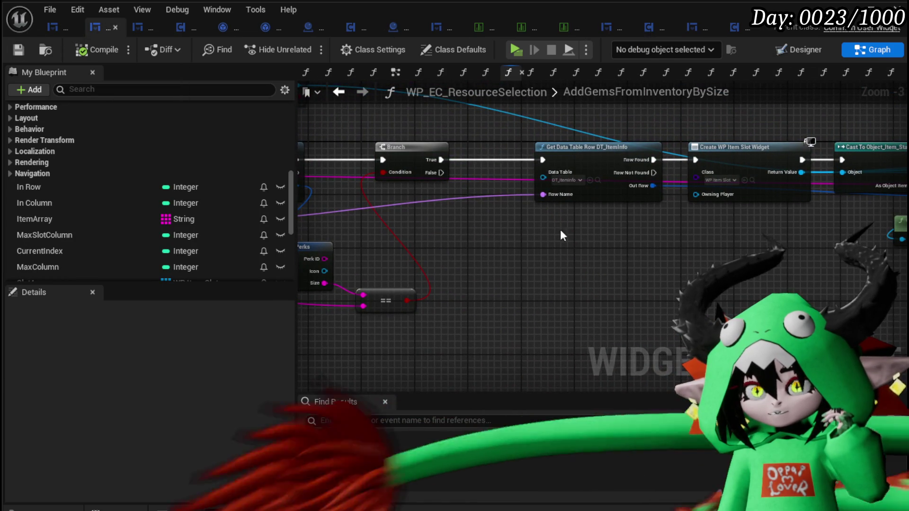
drag(560, 231, 459, 237)
scroll(476, 223, up, 2)
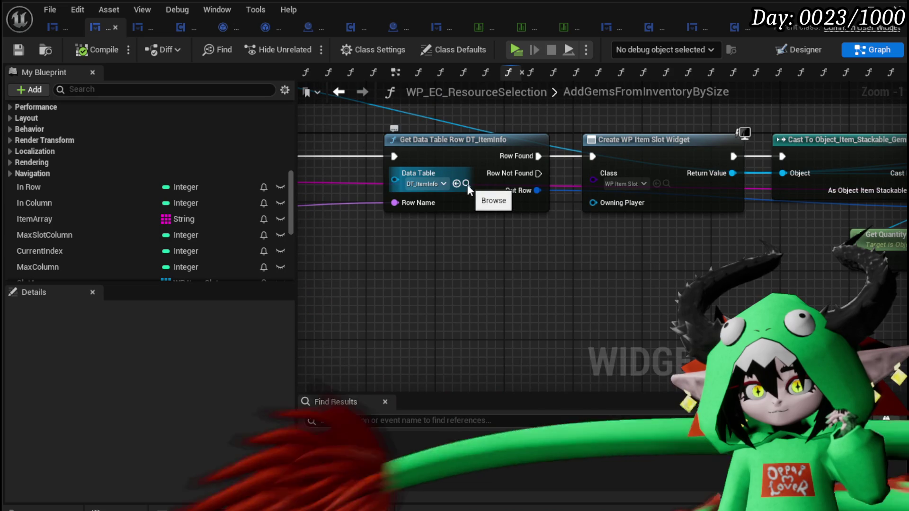
scroll(495, 251, down, 2)
mouse_move(495, 251)
mouse_down()
mouse_move(613, 277)
mouse_move(831, 263)
mouse_move(859, 294)
mouse_move(781, 305)
mouse_move(300, 271)
mouse_up()
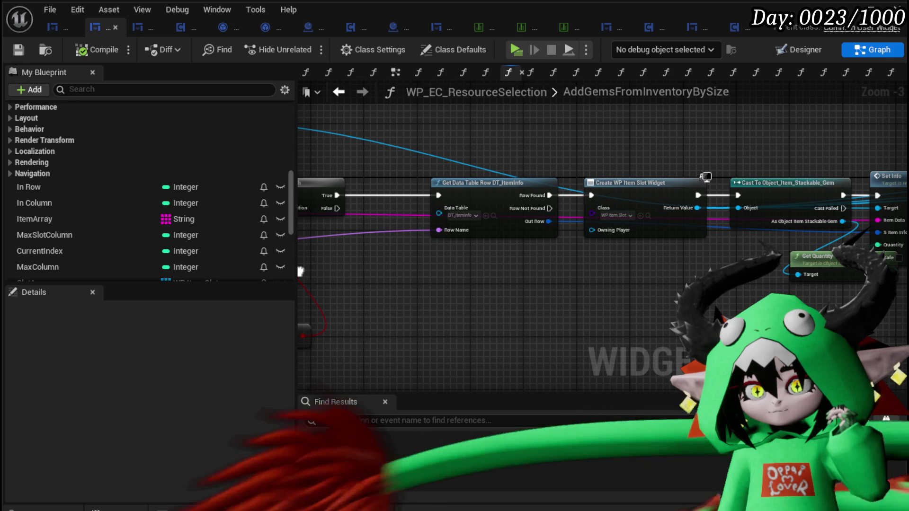
drag(300, 271, 712, 252)
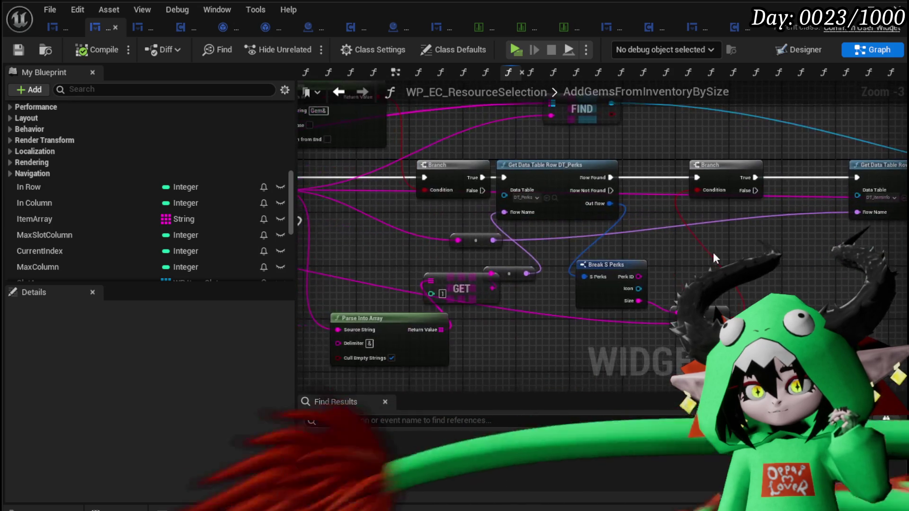
mouse_move(525, 233)
mouse_down()
mouse_move(711, 263)
mouse_move(775, 262)
mouse_up()
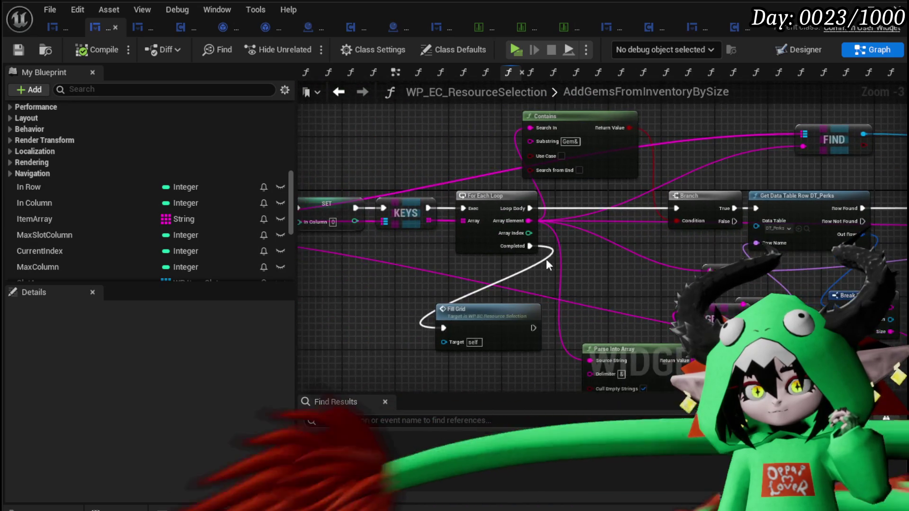
mouse_move(548, 257)
mouse_down()
mouse_move(246, 242)
mouse_move(521, 254)
mouse_move(311, 245)
mouse_up()
mouse_move(482, 137)
mouse_down()
mouse_move(418, 139)
mouse_move(418, 154)
mouse_move(642, 184)
mouse_move(566, 208)
mouse_move(465, 211)
mouse_move(473, 218)
mouse_move(653, 204)
mouse_move(564, 212)
mouse_move(589, 205)
mouse_up()
right_click(563, 212)
right_click(589, 204)
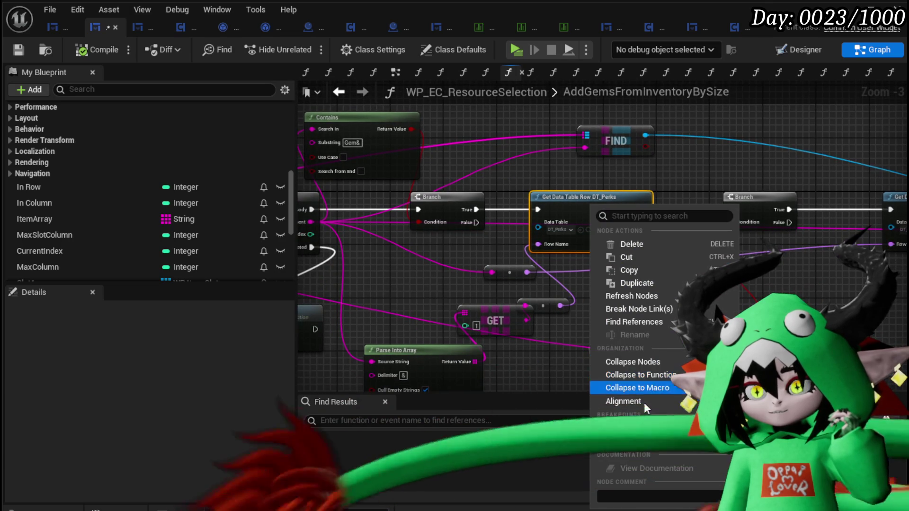
click(636, 441)
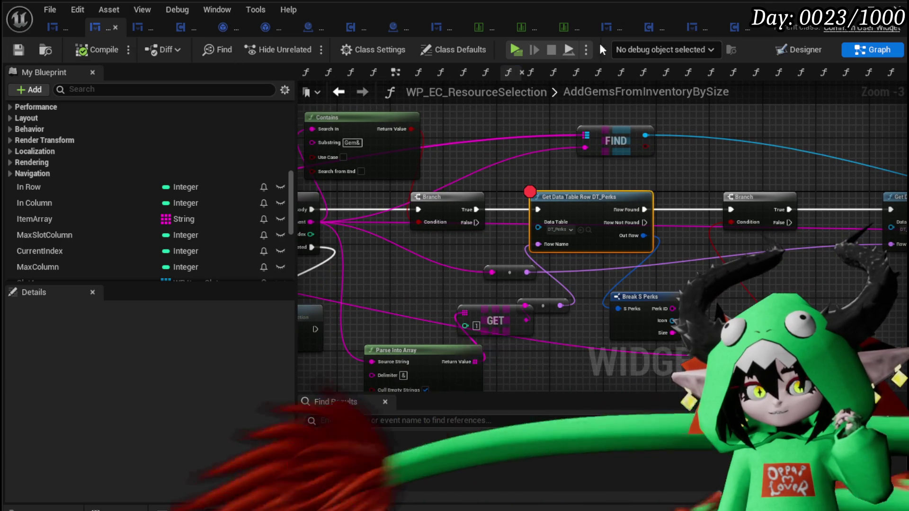
click(849, 8)
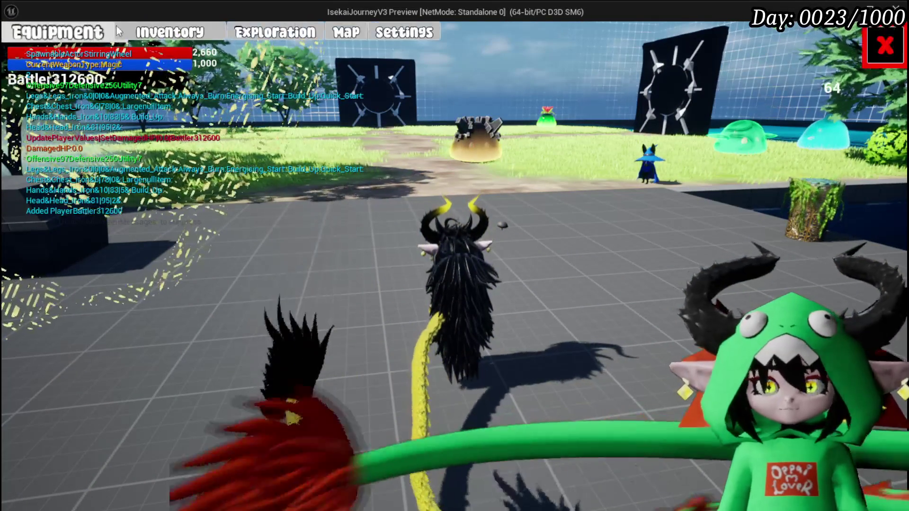
Check the materials and equipment items in the in-game inventory.
click(168, 31)
click(468, 124)
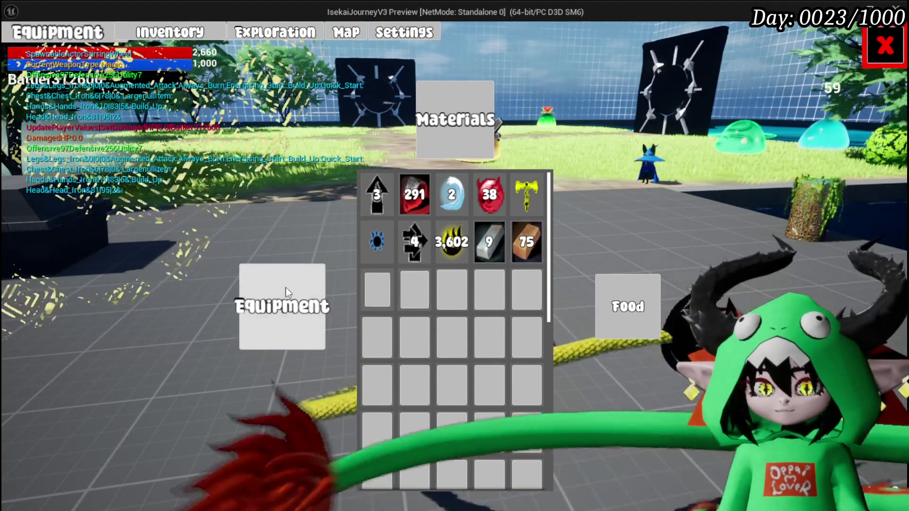
click(285, 292)
click(441, 133)
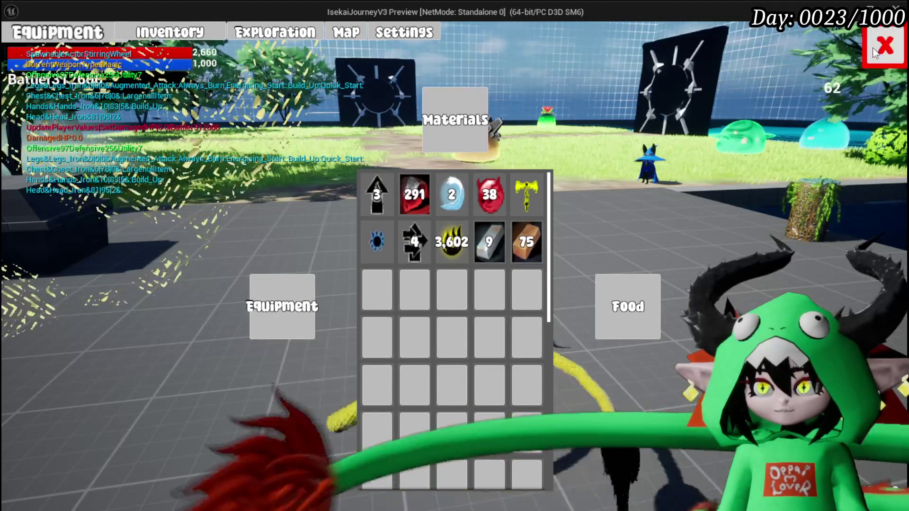
click(875, 52)
At the workbench, craft a Rage gem for 500 essence.
key(w)
key(e)
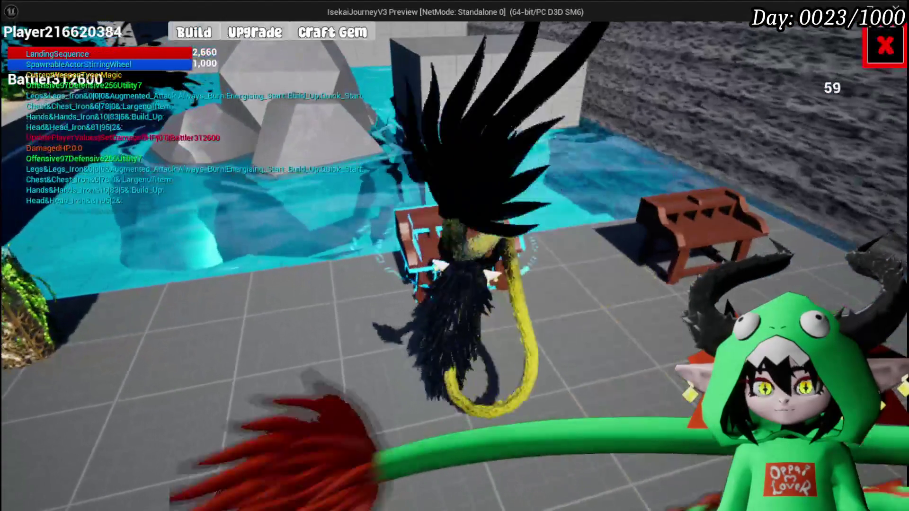
click(322, 34)
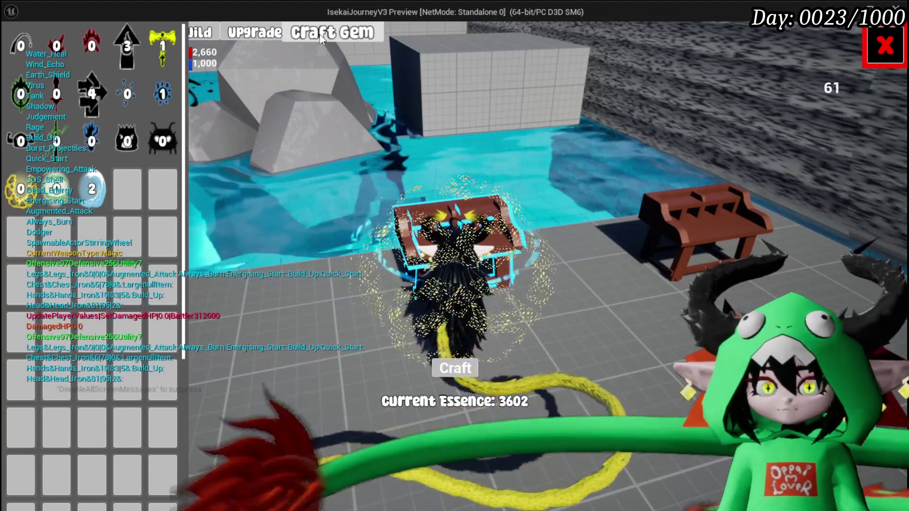
click(162, 141)
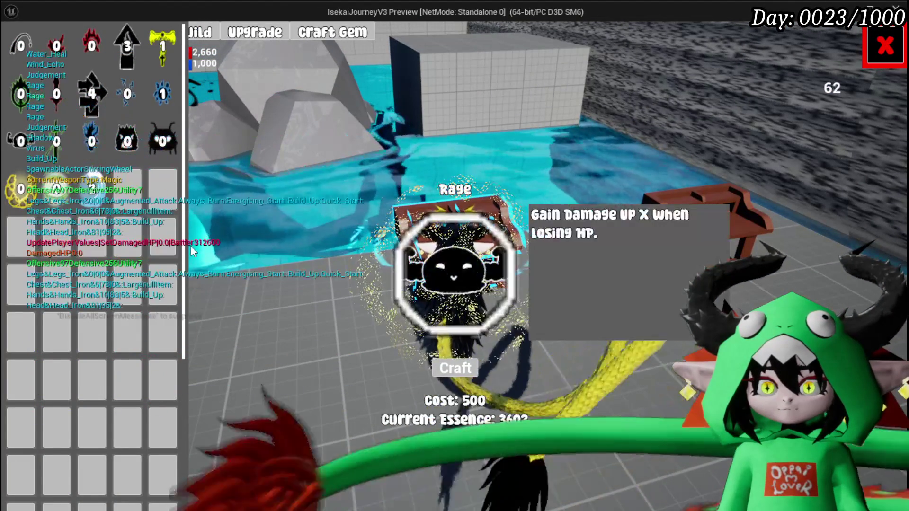
click(458, 361)
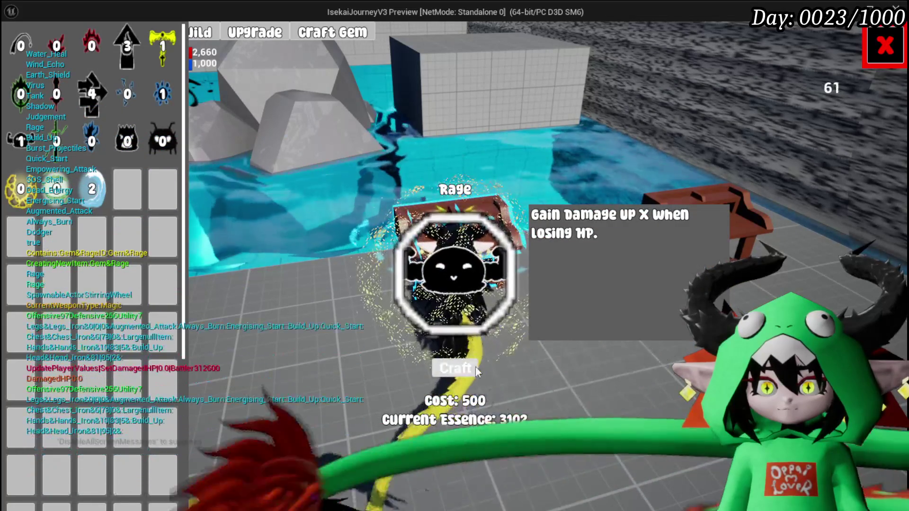
click(884, 46)
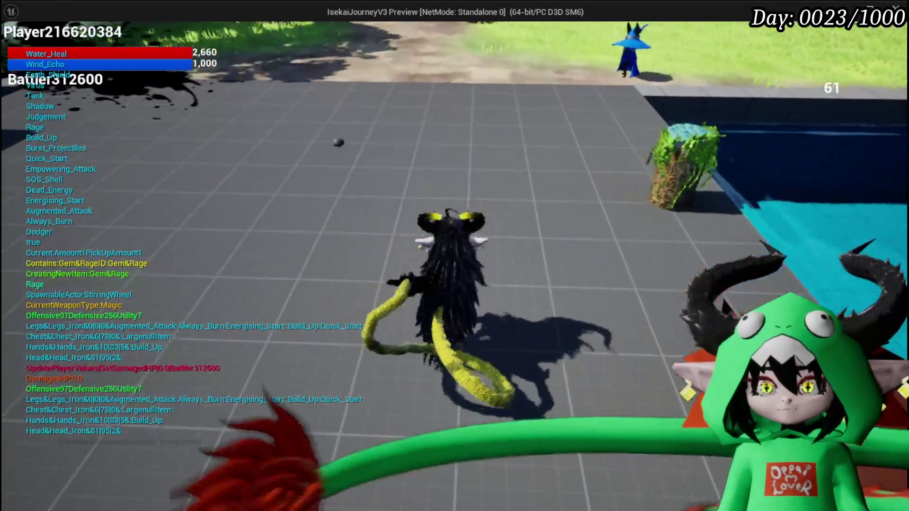
Check the materials inventory in the game menu, then open and close the settings menu.
key(Tab)
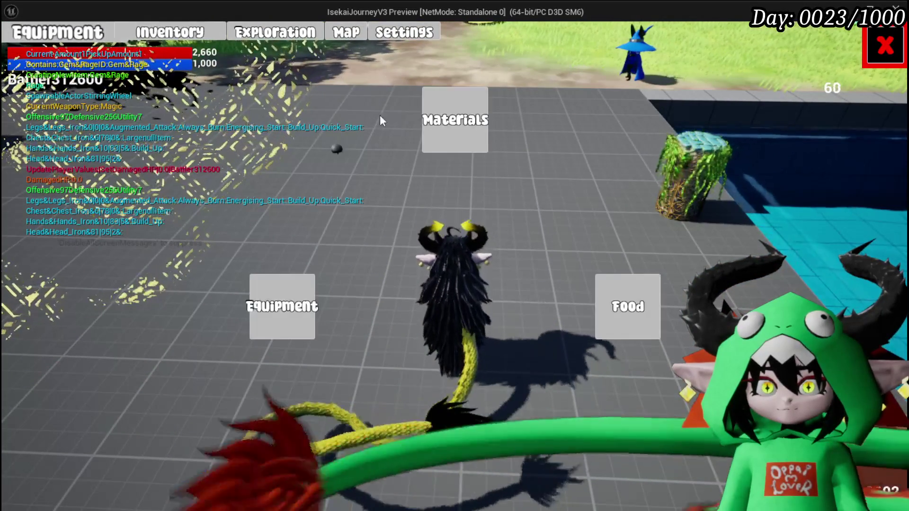
click(440, 125)
mouse_move(376, 308)
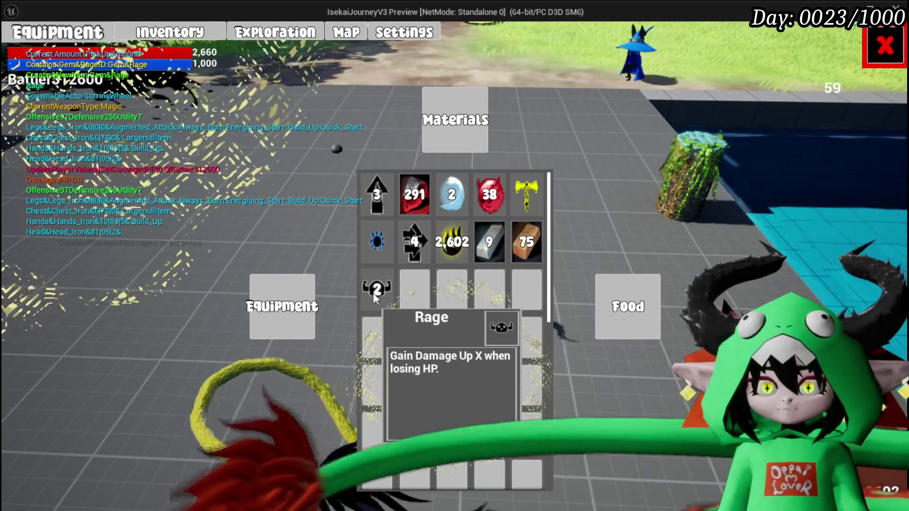
click(884, 46)
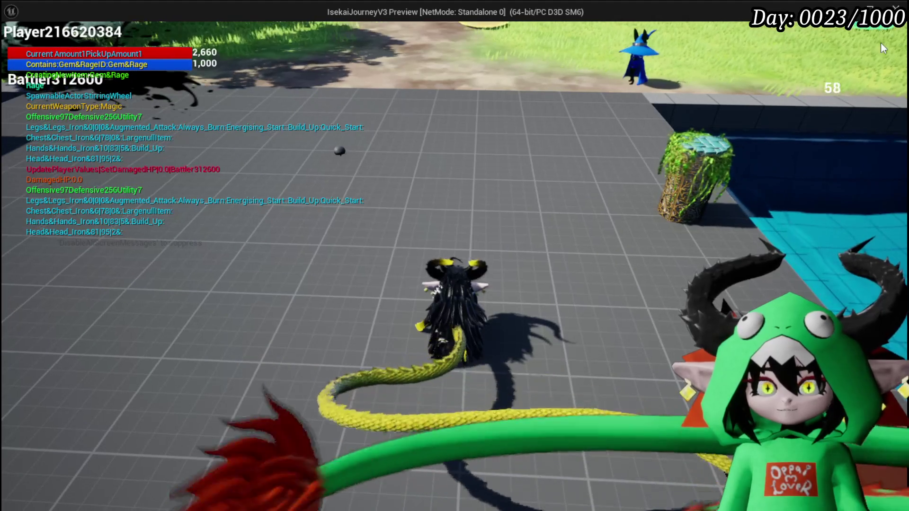
key(Escape)
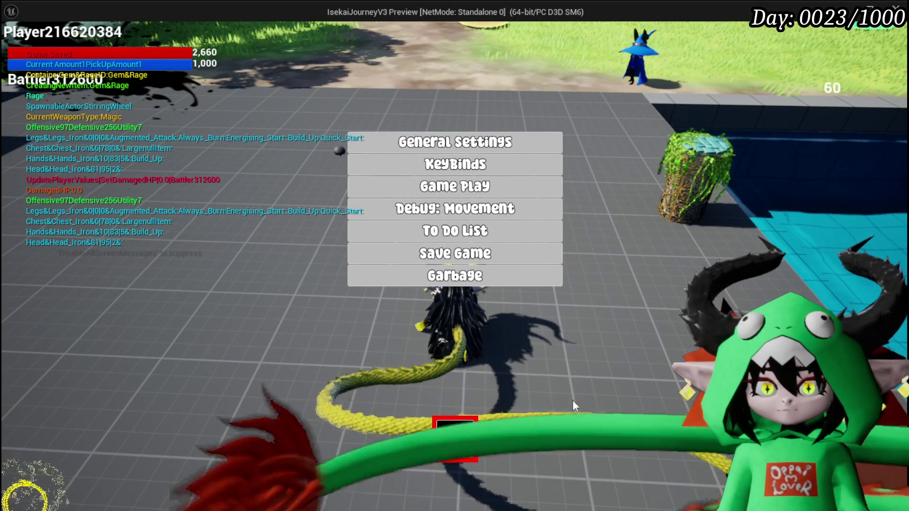
click(447, 439)
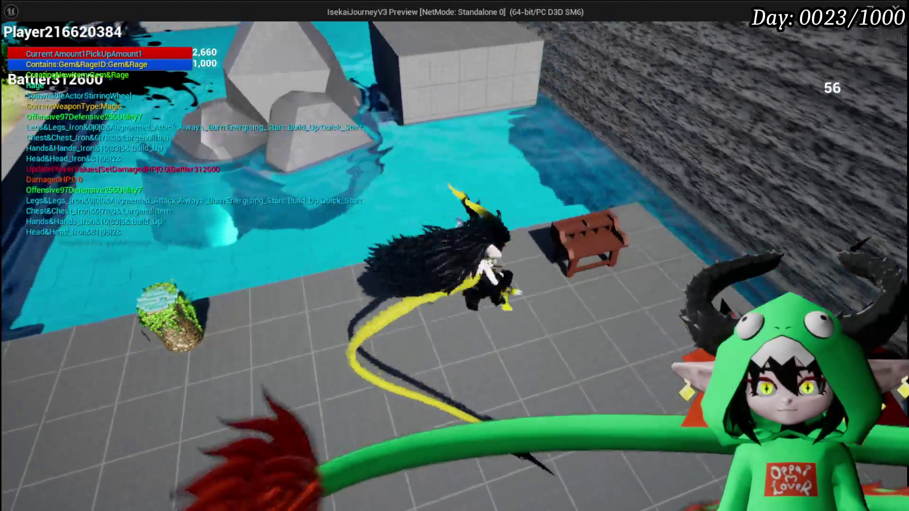
Socket the Rage gem into the Iron_Chest slot, resuming past the DT_Perks breakpoint.
key(w)
key(e)
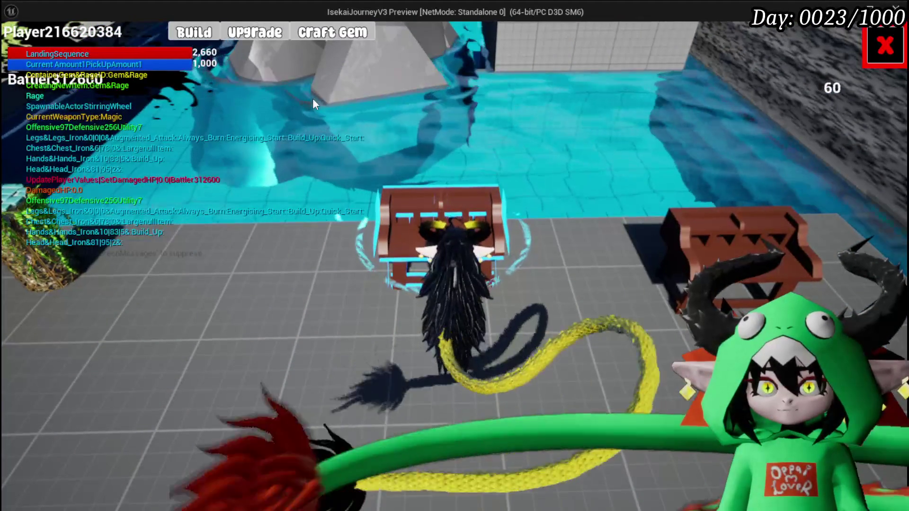
click(254, 32)
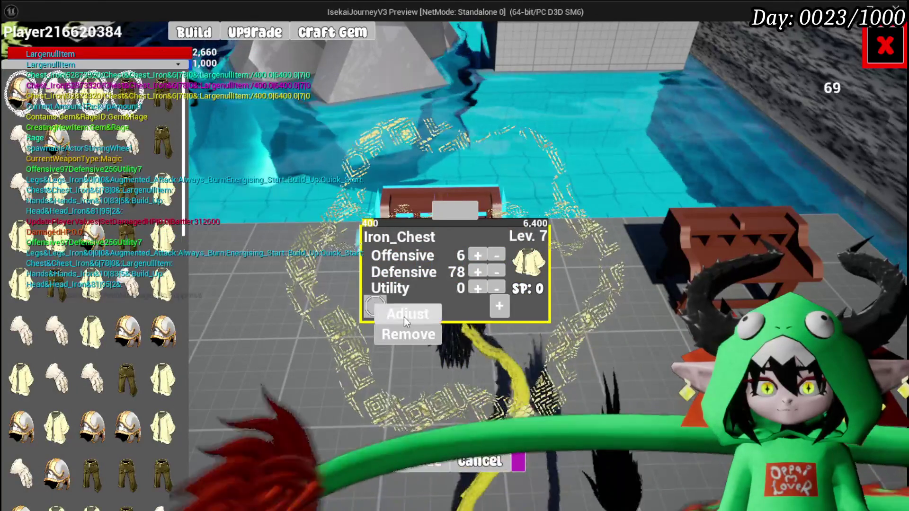
click(404, 316)
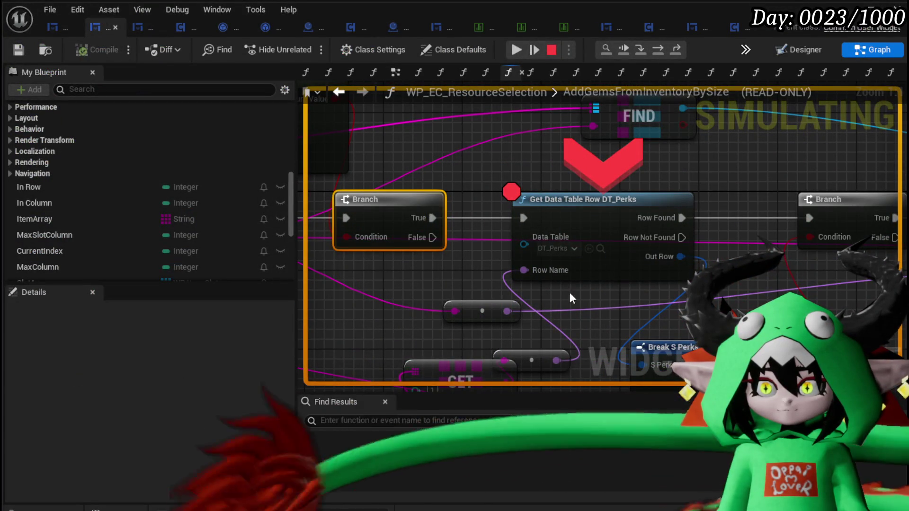
click(508, 47)
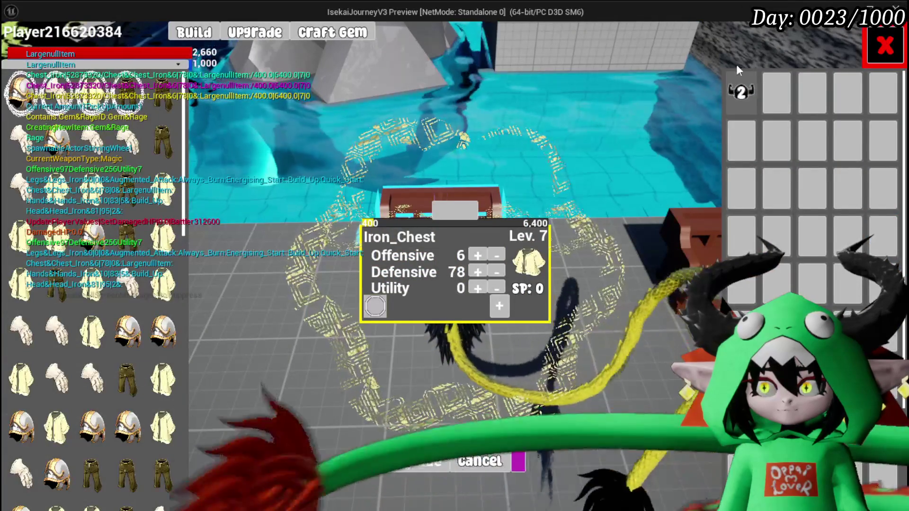
click(742, 101)
click(698, 114)
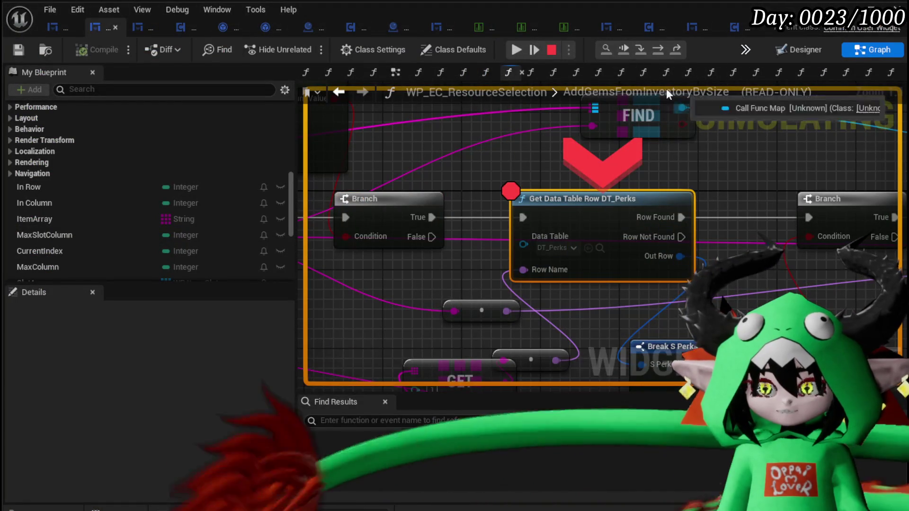
click(516, 51)
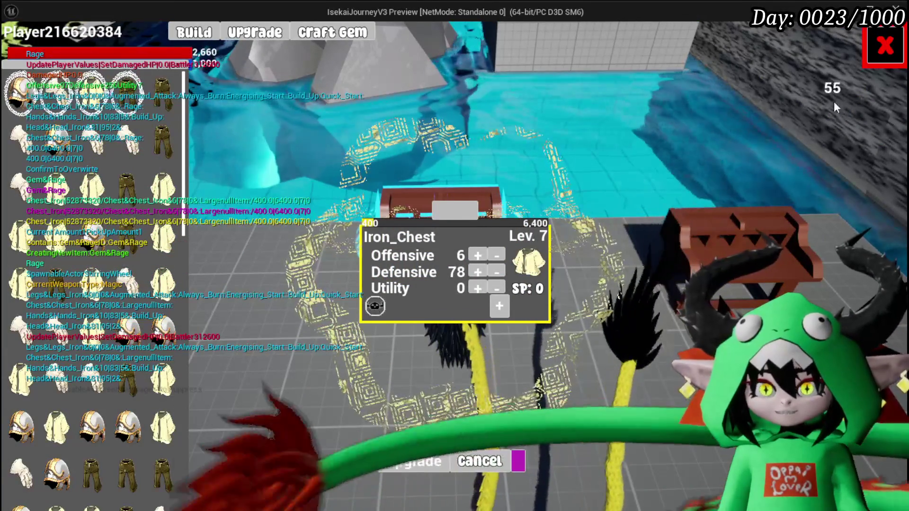
click(880, 57)
key(Escape)
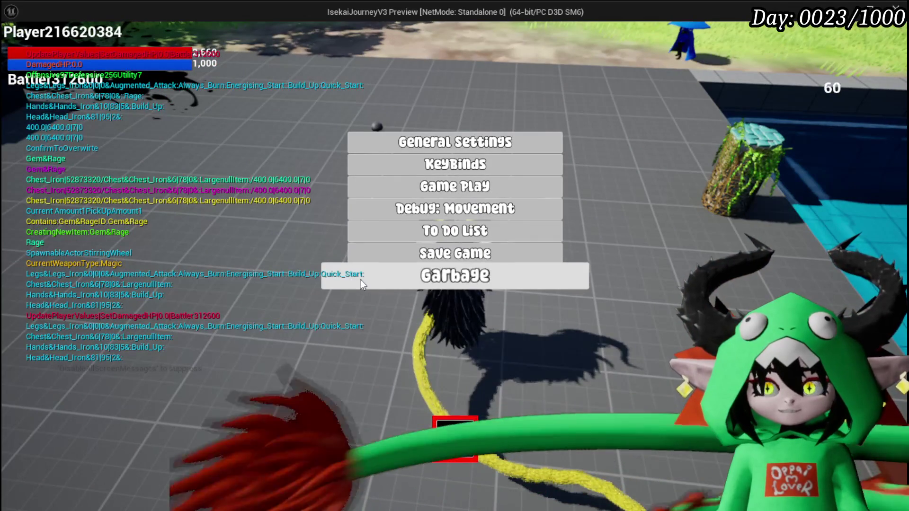
Save the game, then battle Slime_Wind and deal 1,608 damage with a Splash Move card.
click(381, 263)
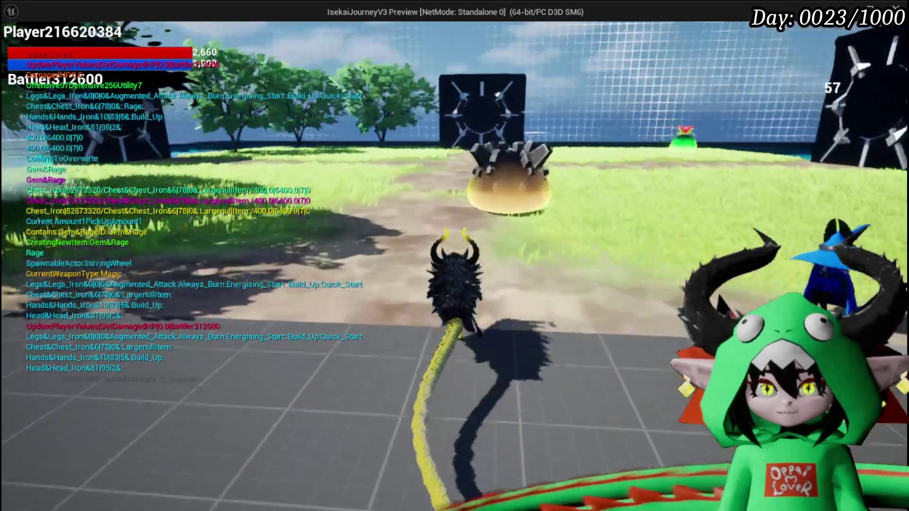
key(w)
click(454, 256)
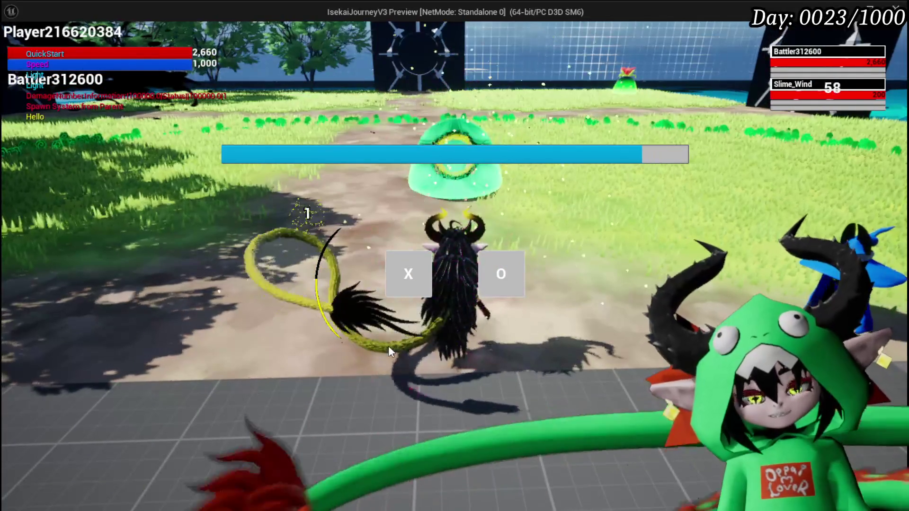
key(x)
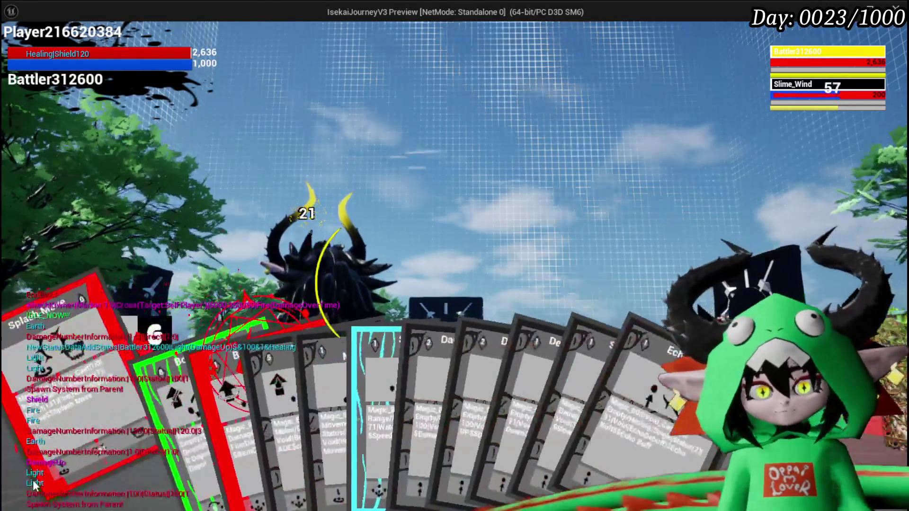
click(32, 480)
click(426, 313)
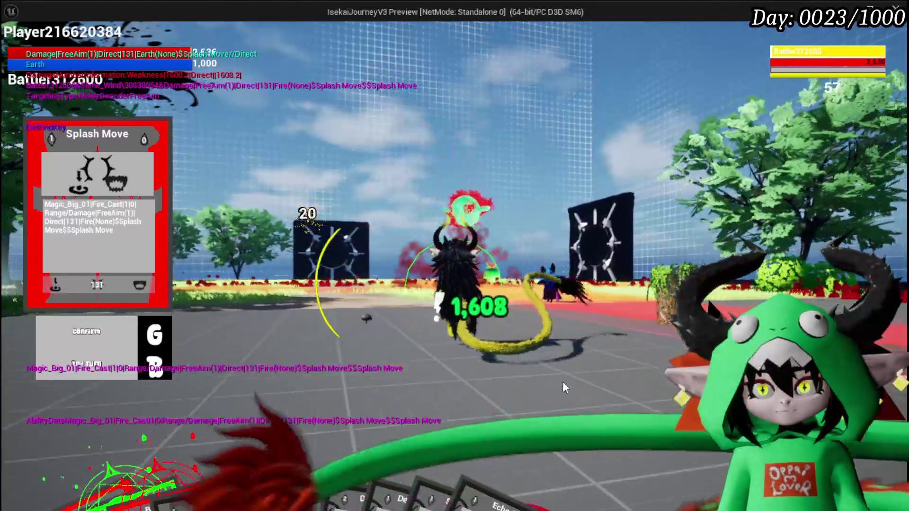
Stop play, remove the DT_Perks node's breakpoint, and bring up the DT_Perks data table.
key(Escape)
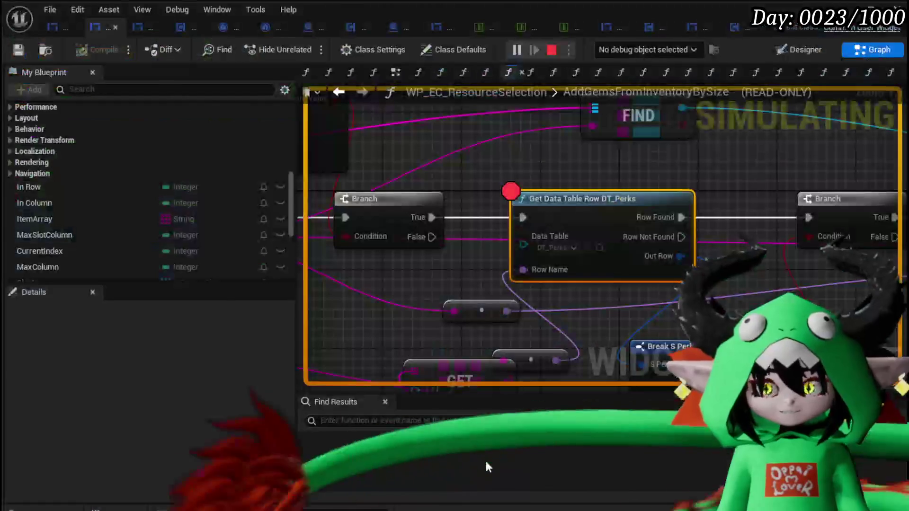
right_click(556, 208)
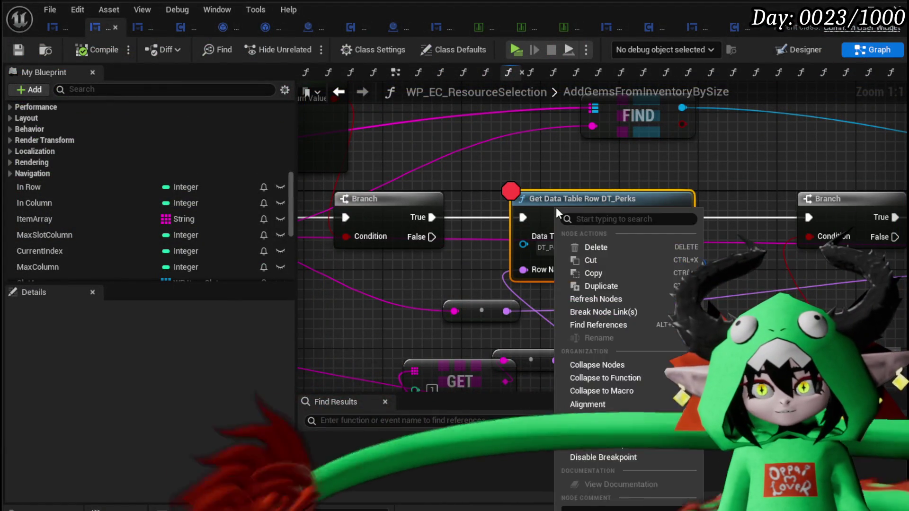
click(600, 448)
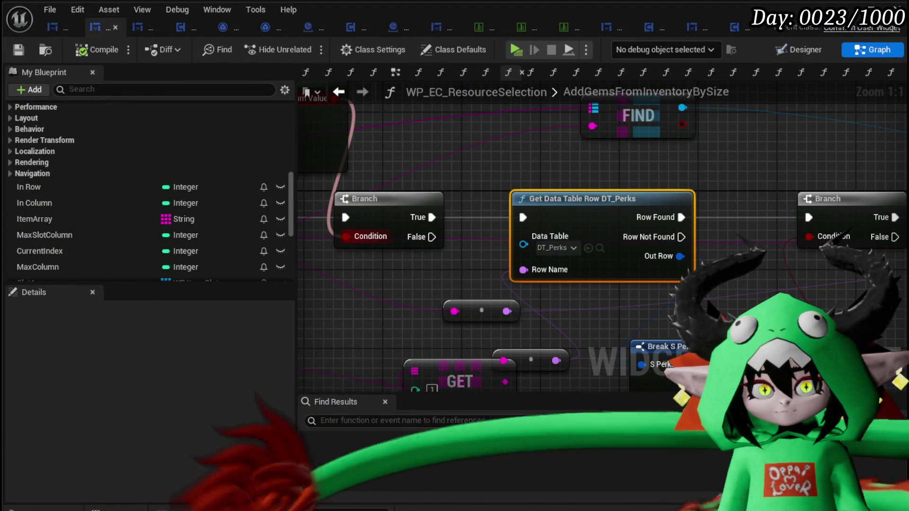
click(516, 30)
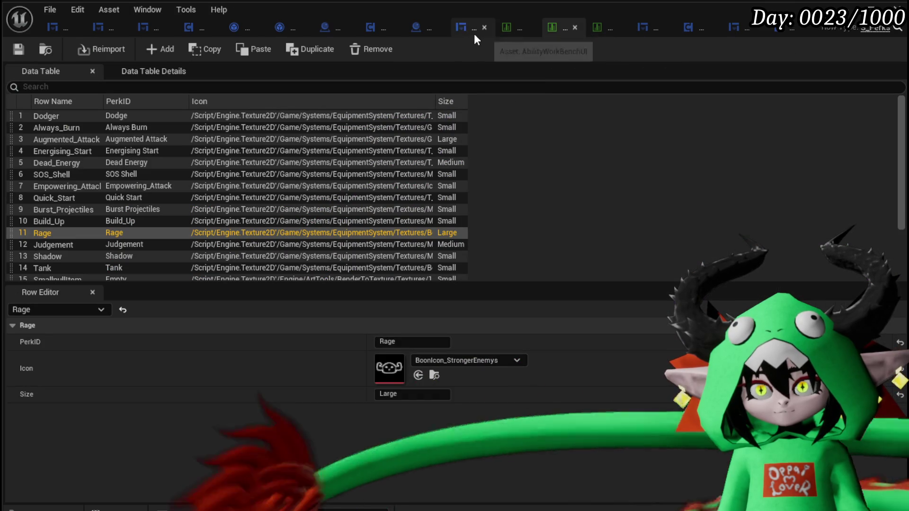
In BPC_Perks' OnTakeDamagePerks, follow the Rage wire, nudge the Damage Battler node, and save.
click(686, 32)
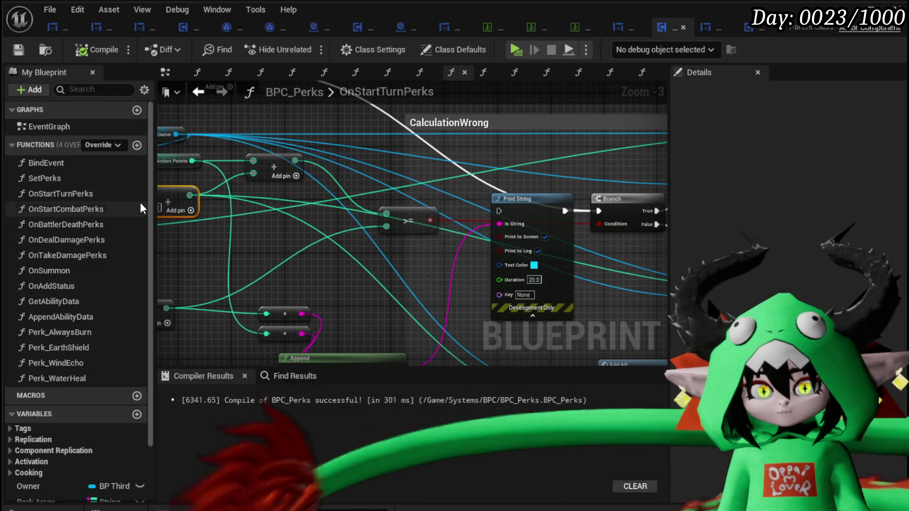
click(81, 255)
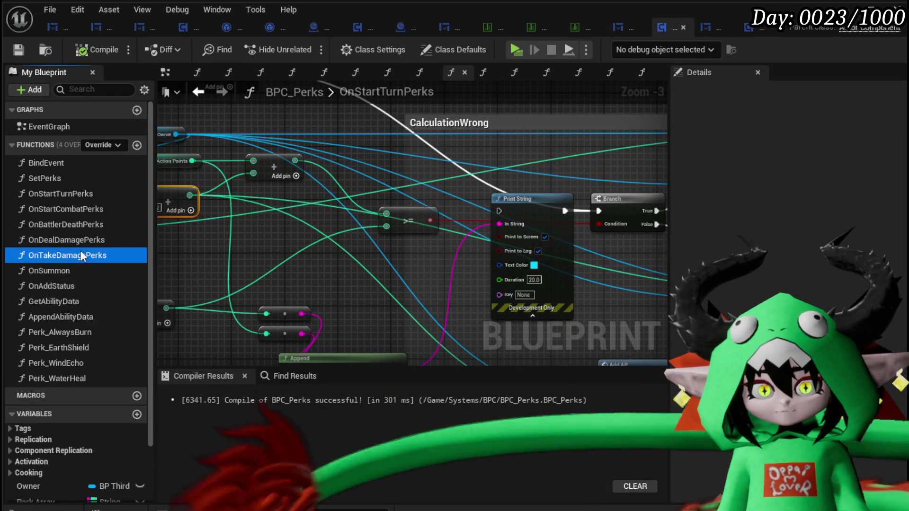
double_click(81, 256)
double_click(486, 216)
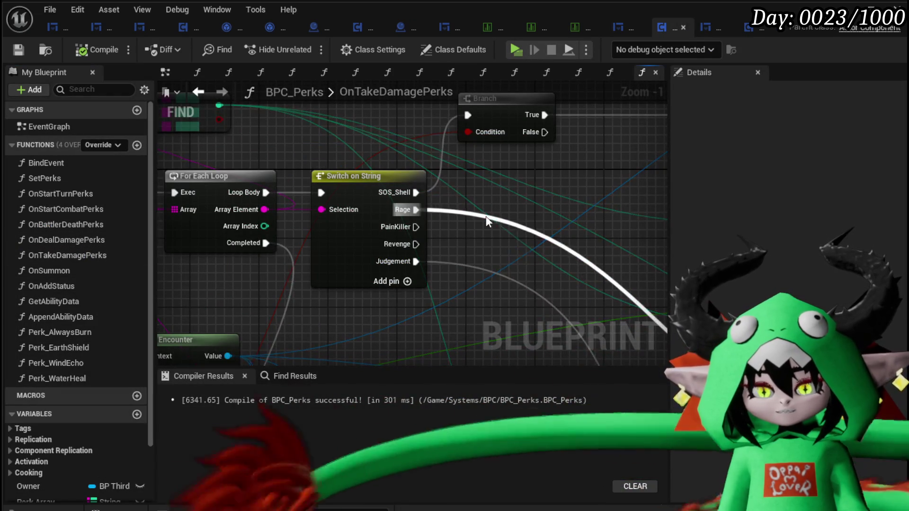
mouse_move(383, 240)
mouse_down()
mouse_move(306, 240)
mouse_move(365, 140)
mouse_up()
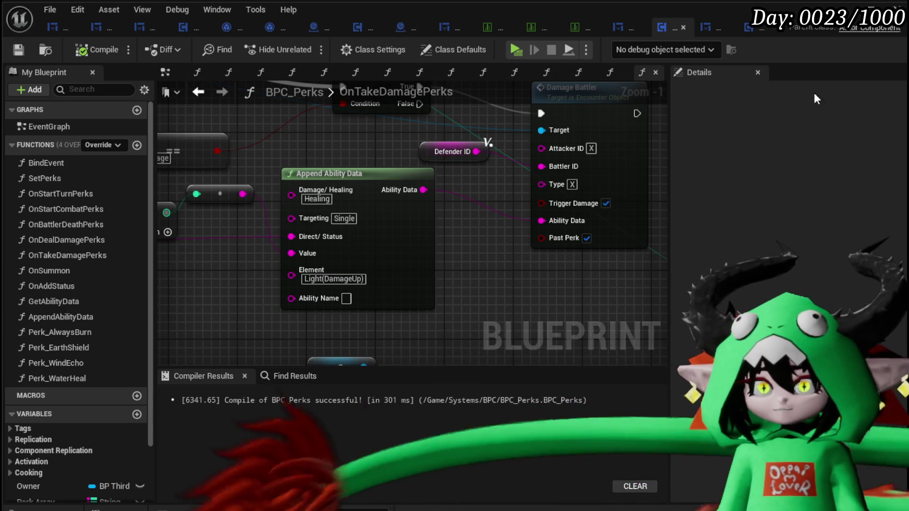
mouse_move(541, 287)
mouse_down()
mouse_move(716, 266)
mouse_move(516, 292)
mouse_move(706, 285)
mouse_move(596, 282)
mouse_move(598, 291)
mouse_up()
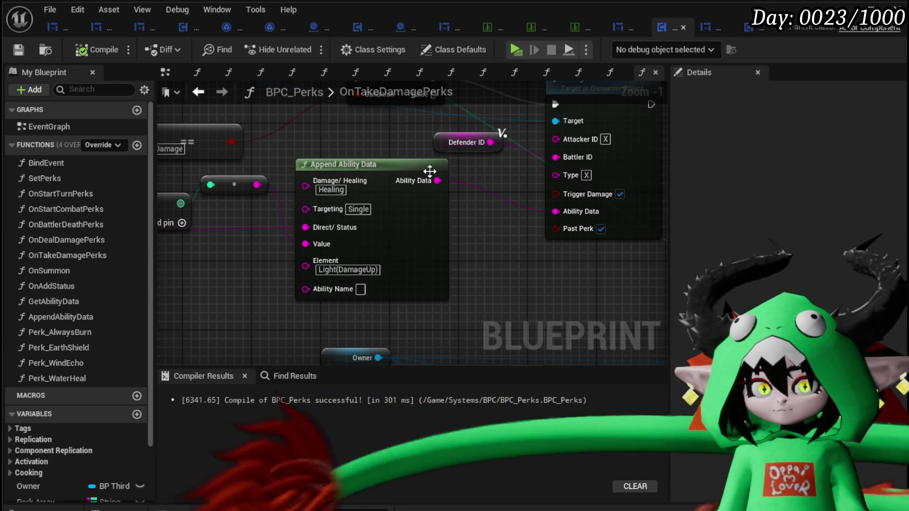
mouse_move(559, 242)
mouse_down()
mouse_move(495, 303)
mouse_move(503, 298)
mouse_up()
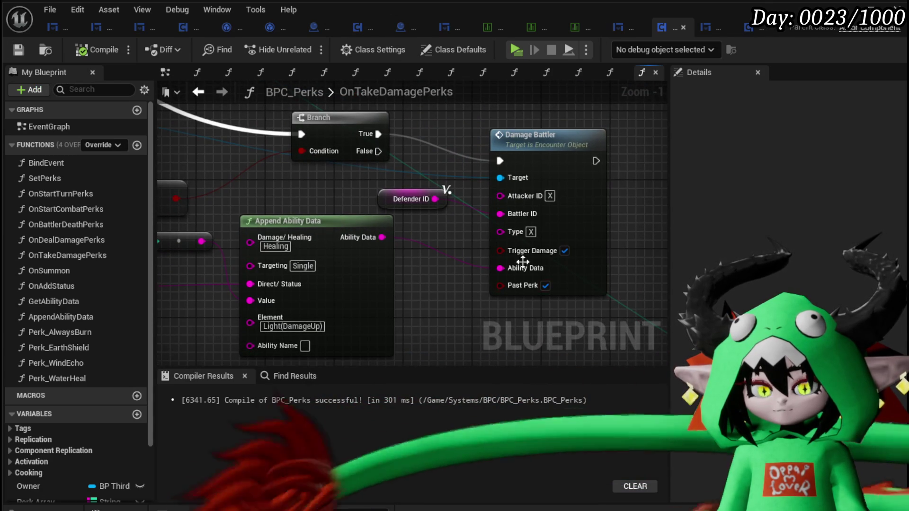
drag(522, 262, 531, 236)
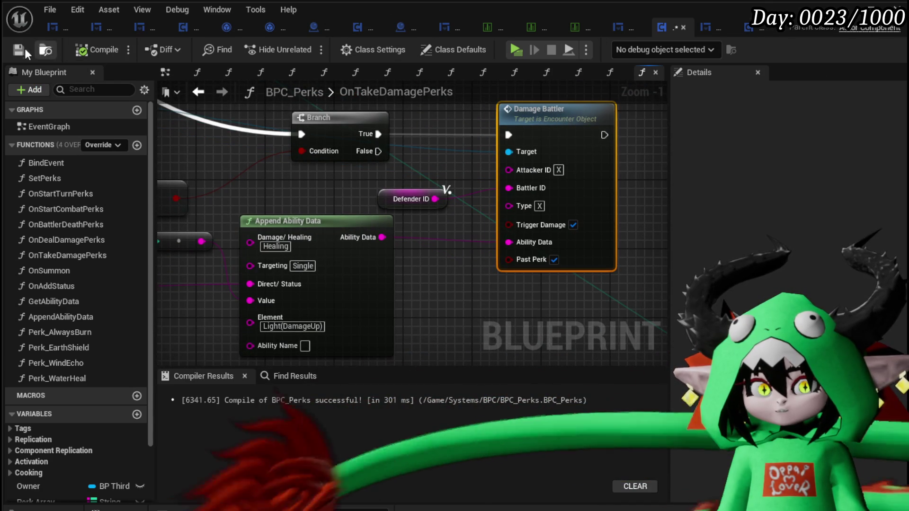
click(26, 49)
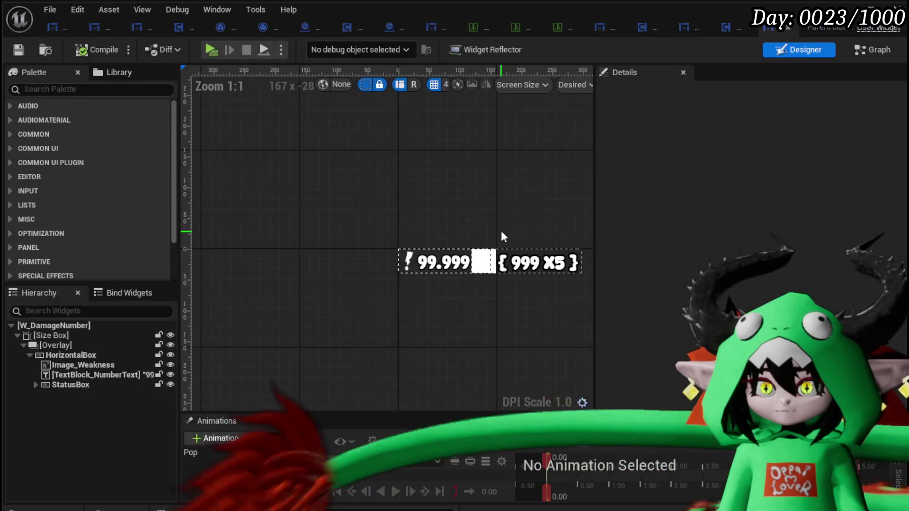
Inspect W_DamageNumber's SetTextColor graph, keep the Make Slate Color white, and save the widget.
click(873, 53)
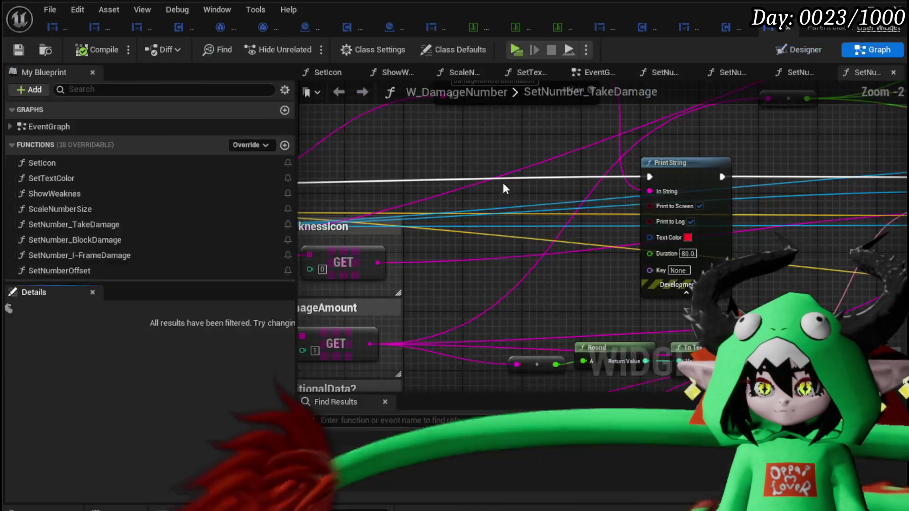
scroll(126, 205, down, 1)
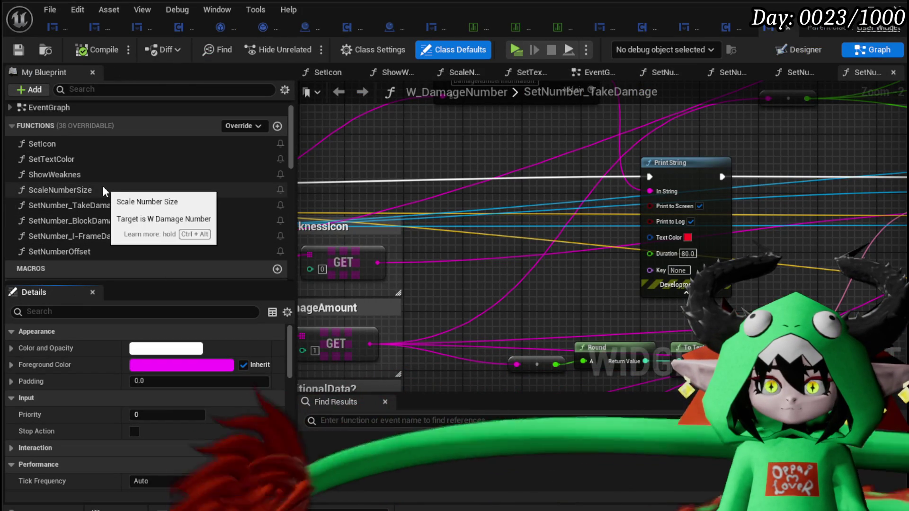
double_click(89, 158)
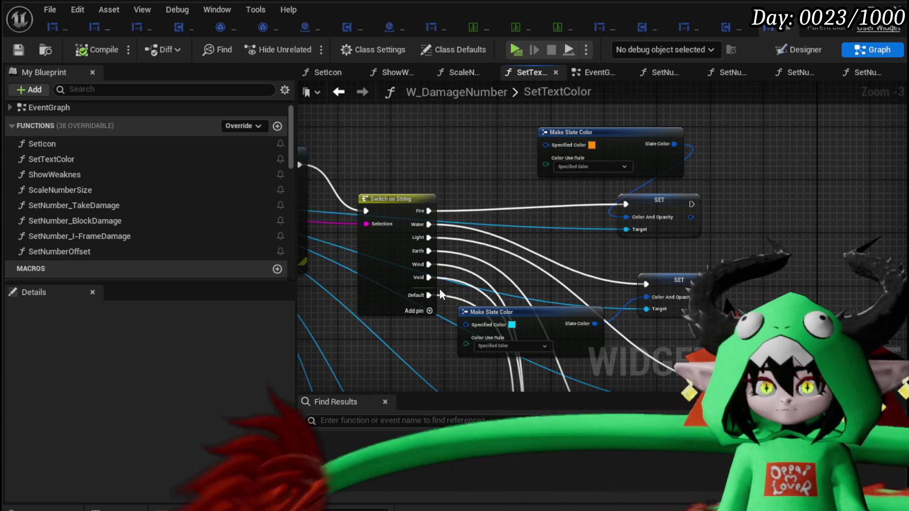
scroll(440, 294, up, 2)
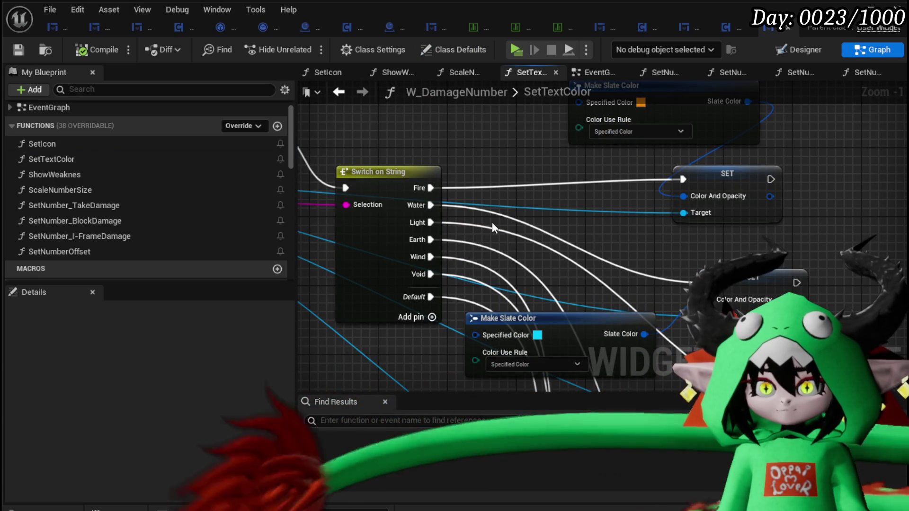
mouse_move(518, 243)
mouse_down()
mouse_move(473, 151)
mouse_move(589, 204)
mouse_move(585, 188)
mouse_up()
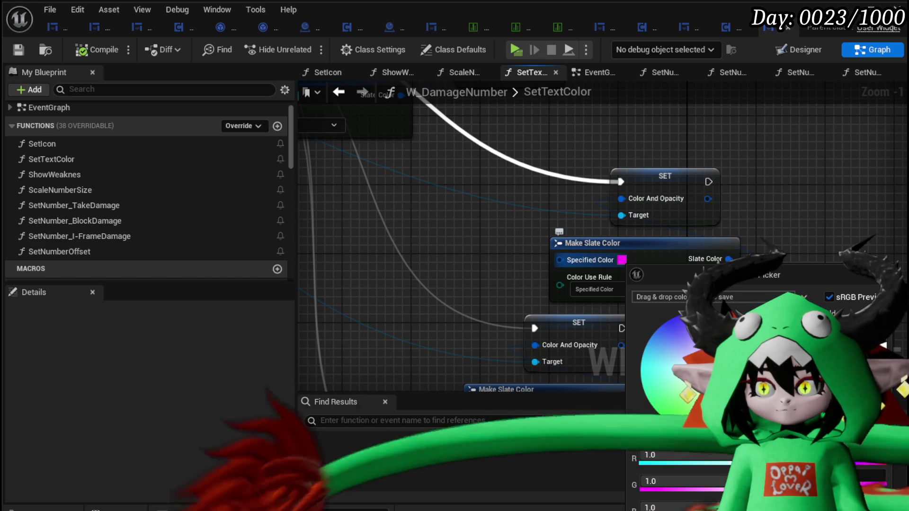
key(Escape)
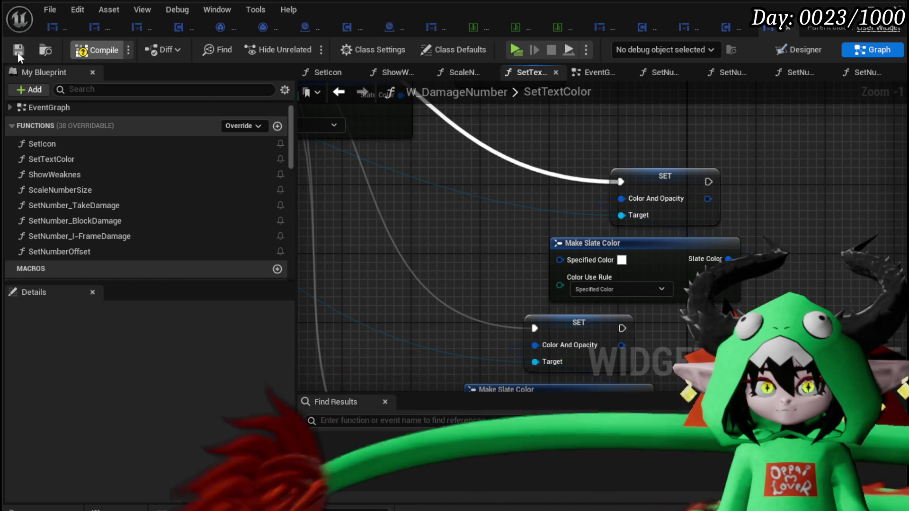
click(18, 52)
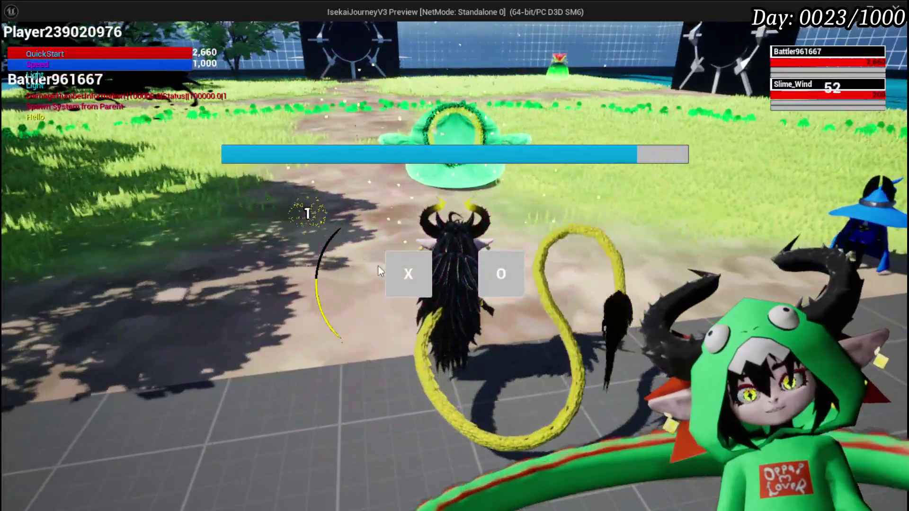
Dismiss the battle prompt, save the level and changed assets, and relaunch the play-test.
click(393, 273)
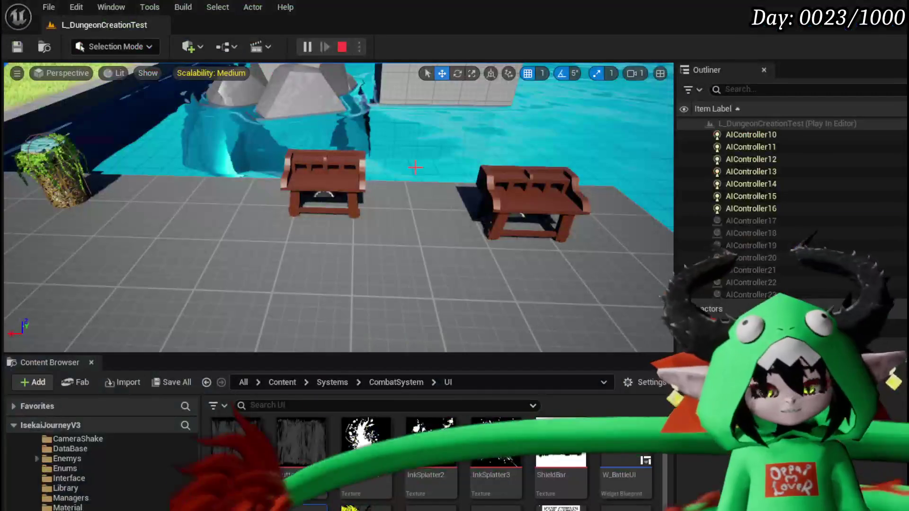
click(17, 48)
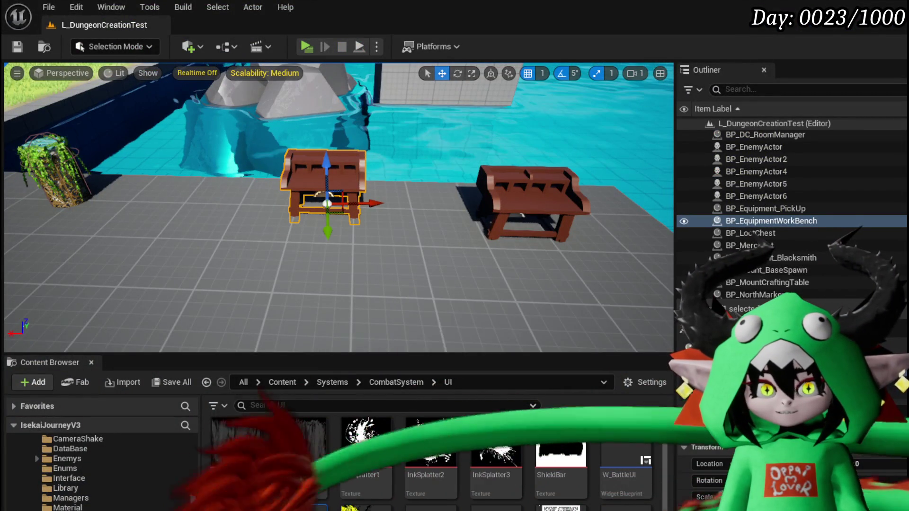
click(312, 49)
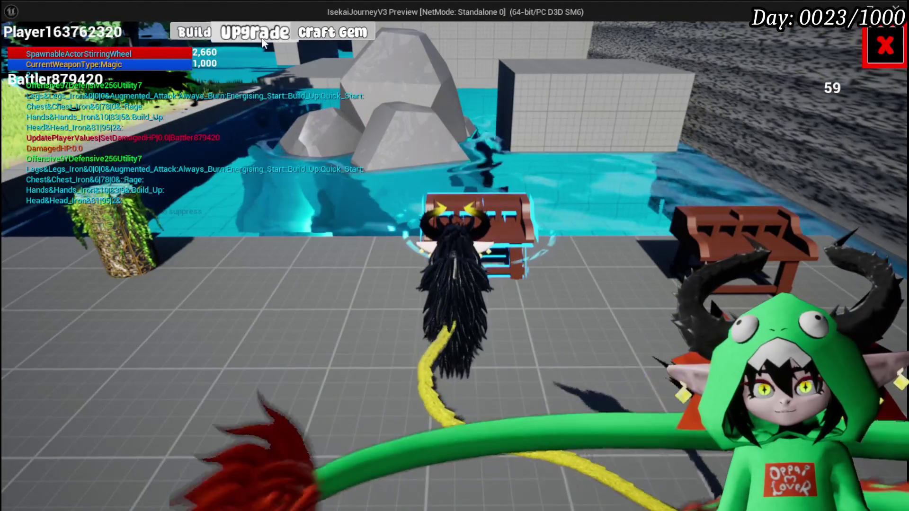
Socket the Energising_Start gem into Iron_Legs' first slot, then run back toward the crystal enemy.
click(239, 34)
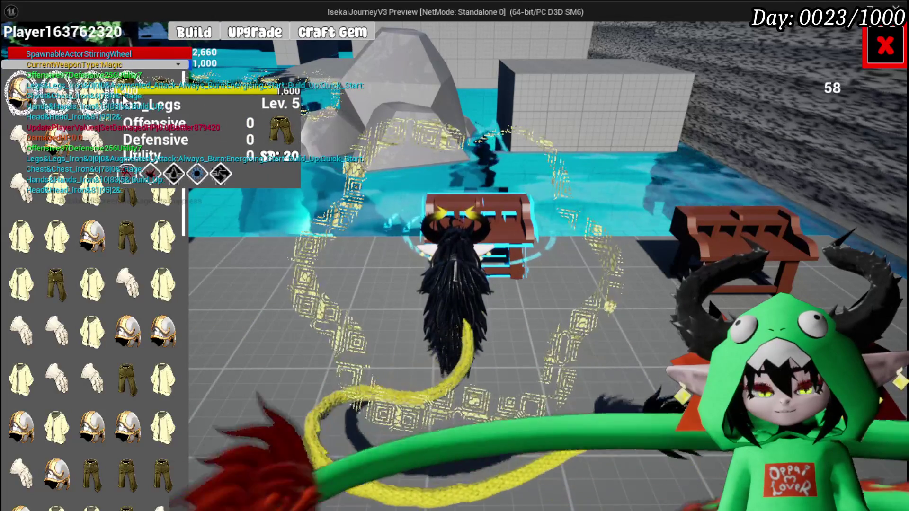
click(124, 100)
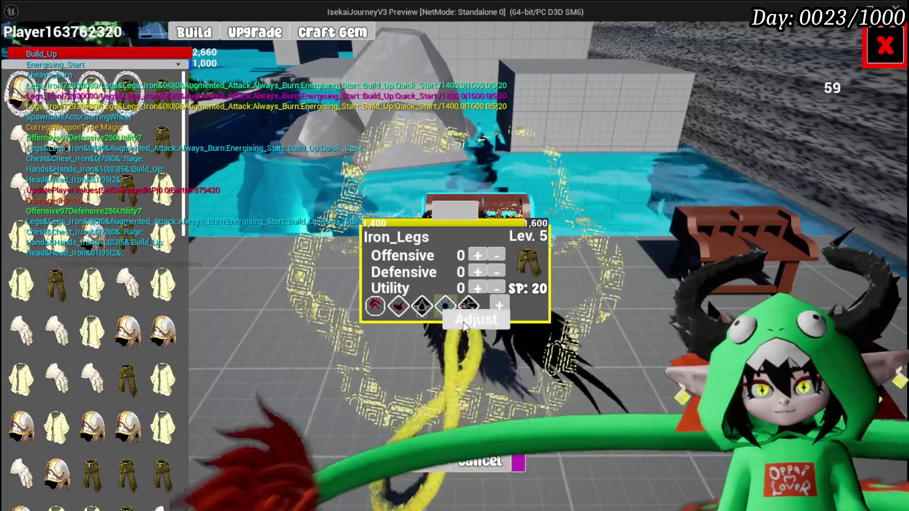
click(464, 322)
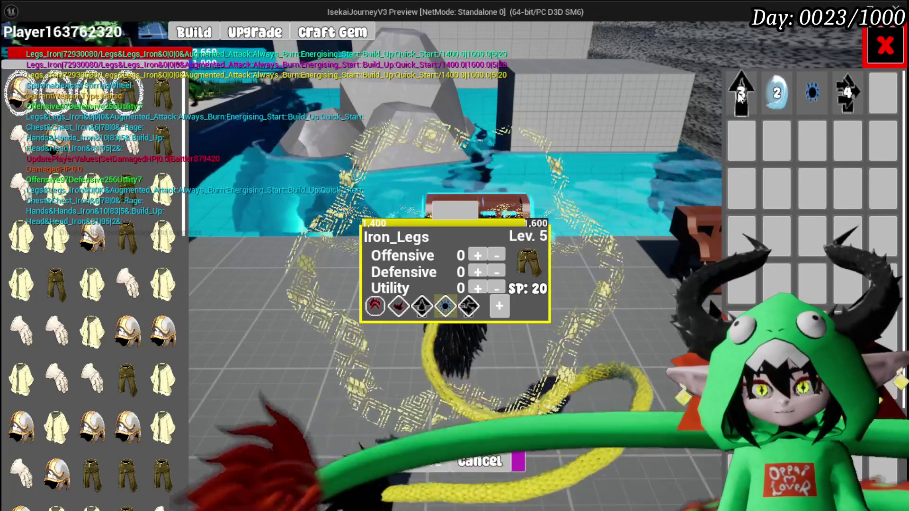
click(738, 92)
click(701, 104)
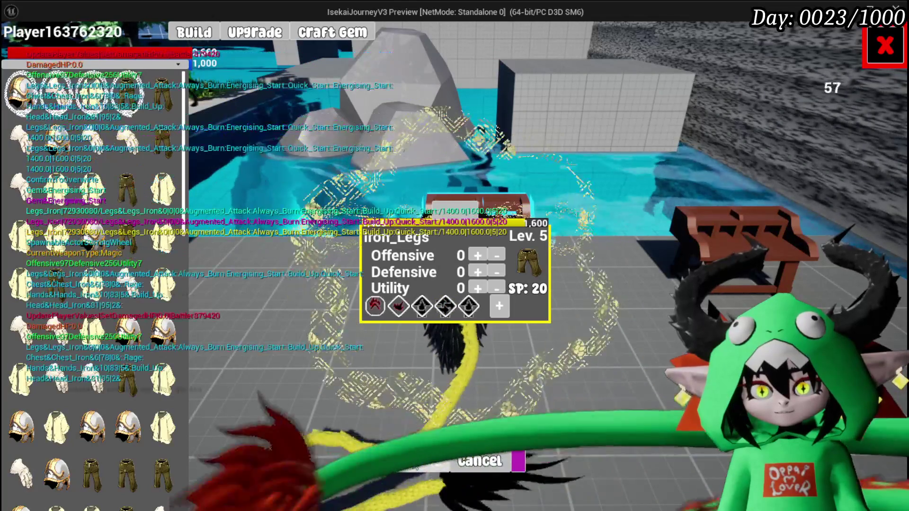
click(872, 61)
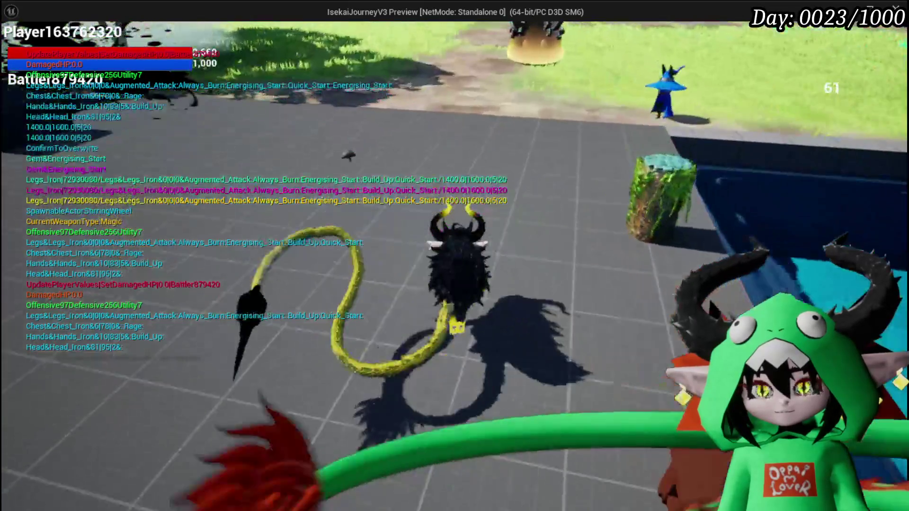
key(w)
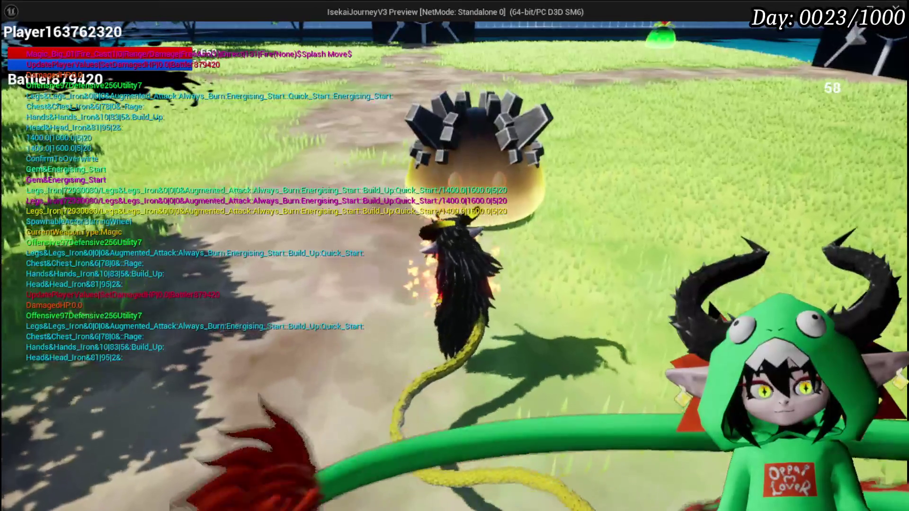
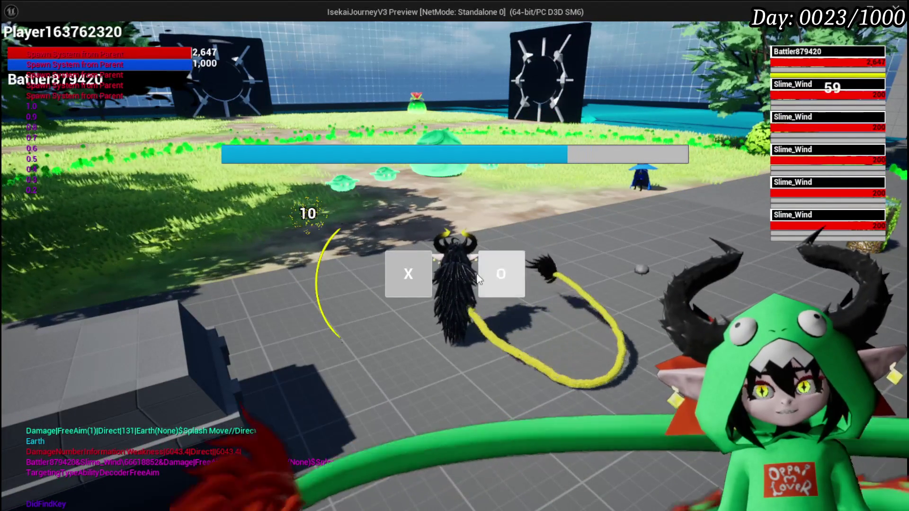
Finish the slime battle and stop the play session, returning to the L_DungeonCreationTest level.
click(425, 268)
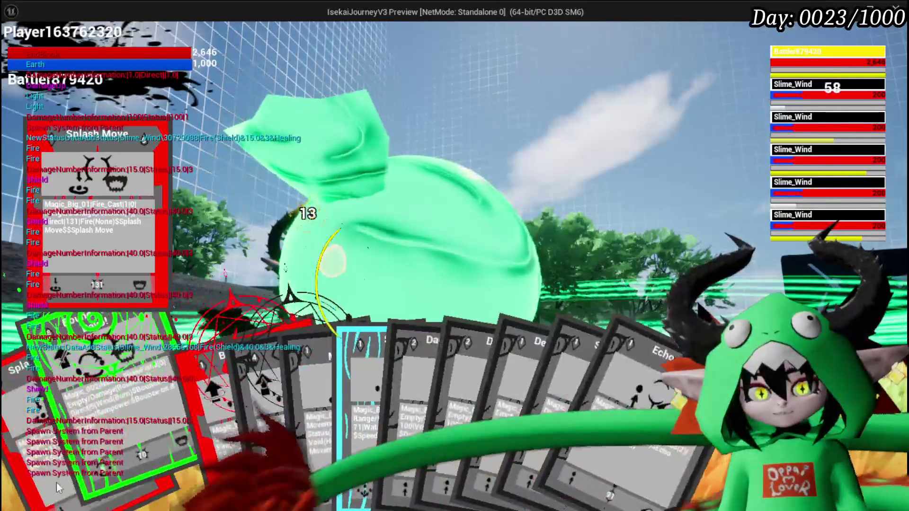
drag(56, 482, 463, 276)
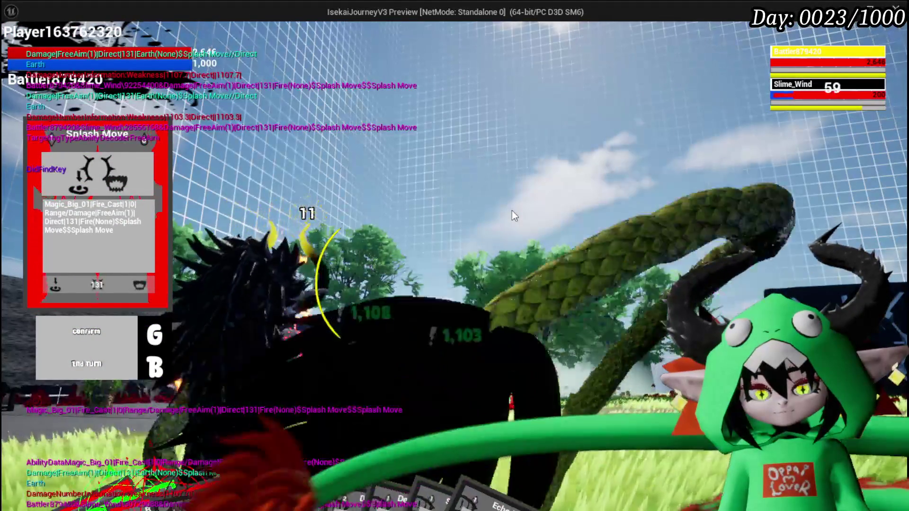
key(Escape)
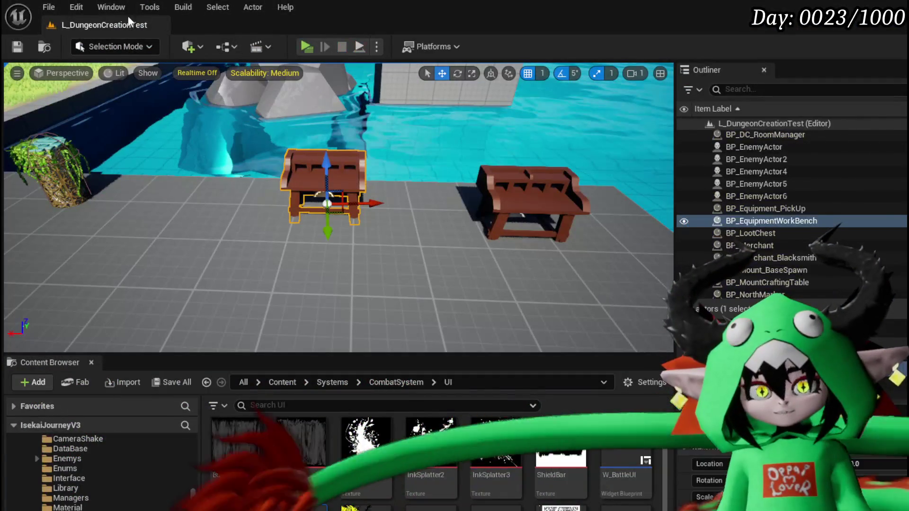
Save the L_DungeonCreationTest level from the toolbar.
click(18, 49)
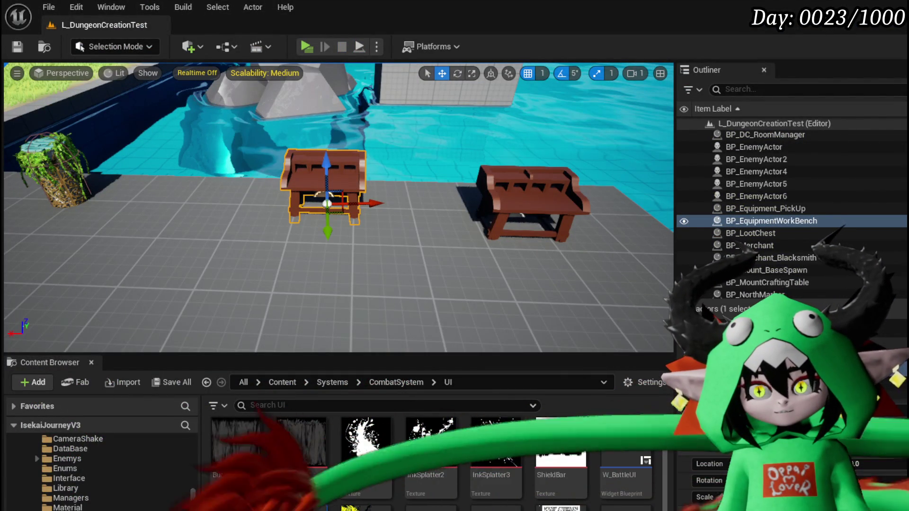
click(18, 47)
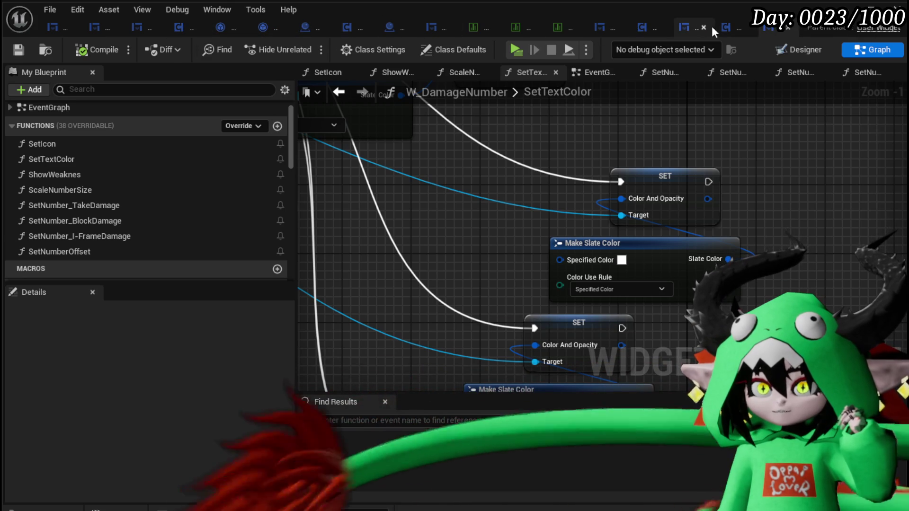
Switch to BPC_Perks' OnTakeDamagePerks graph and bring the Append Ability Data node into view.
click(653, 30)
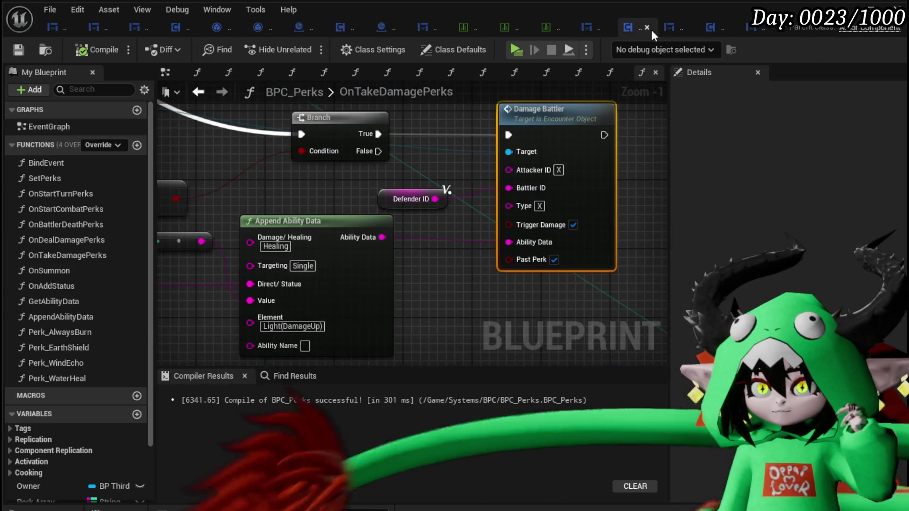
scroll(473, 180, down, 7)
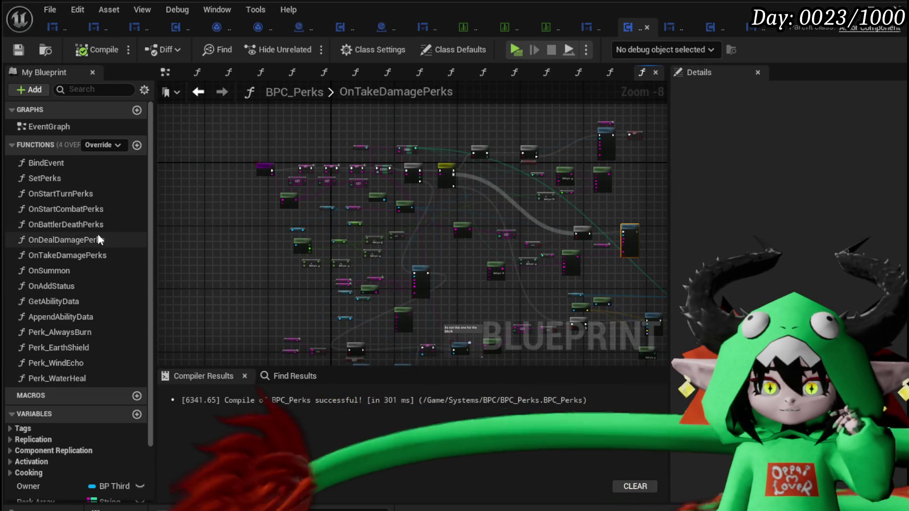
scroll(521, 189, up, 4)
scroll(303, 267, up, 3)
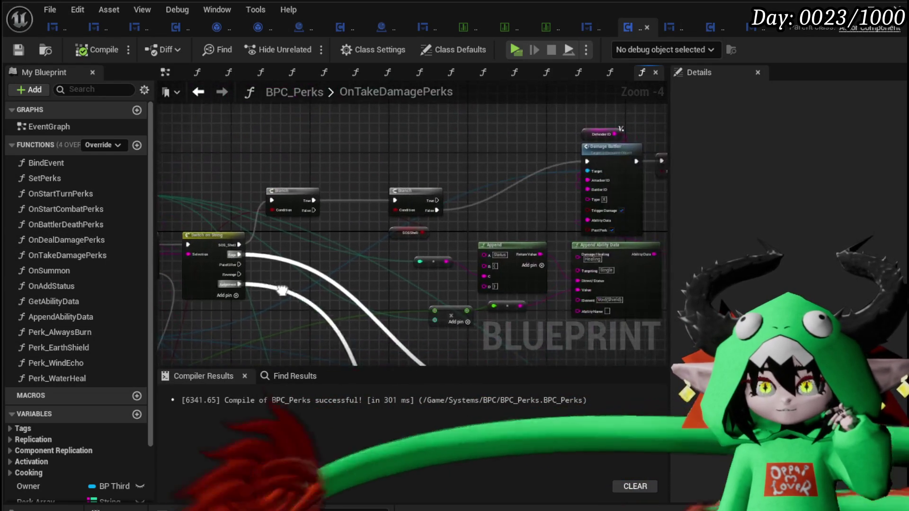
scroll(303, 267, down, 3)
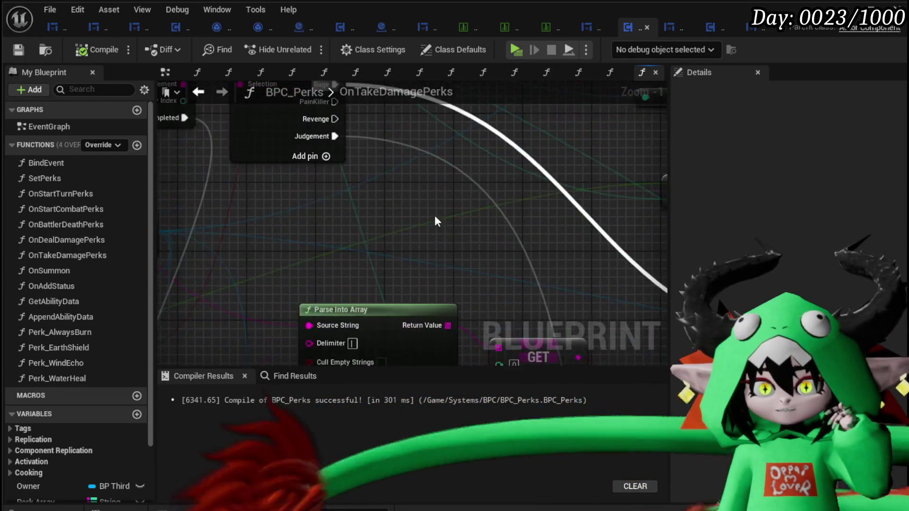
drag(435, 215, 582, 181)
drag(214, 242, 367, 219)
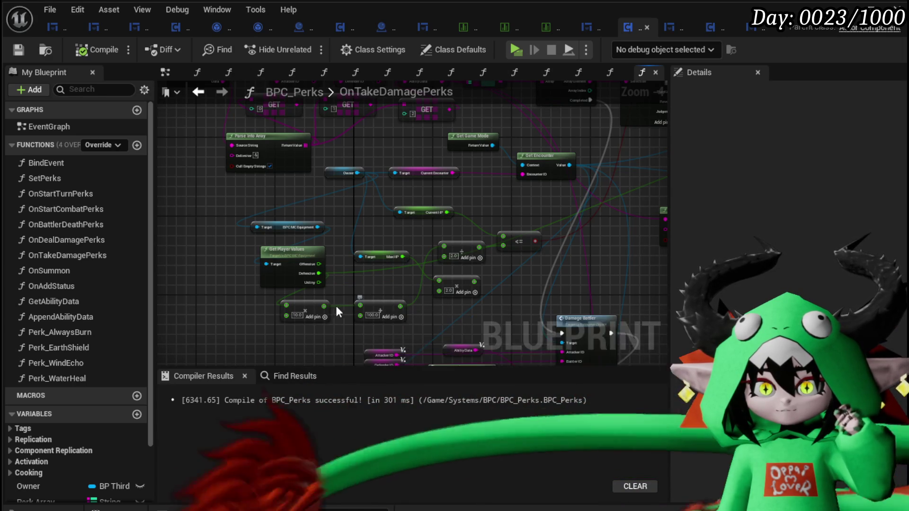
mouse_move(325, 303)
mouse_down()
mouse_move(684, 158)
mouse_move(410, 192)
mouse_move(365, 180)
mouse_move(363, 226)
mouse_up()
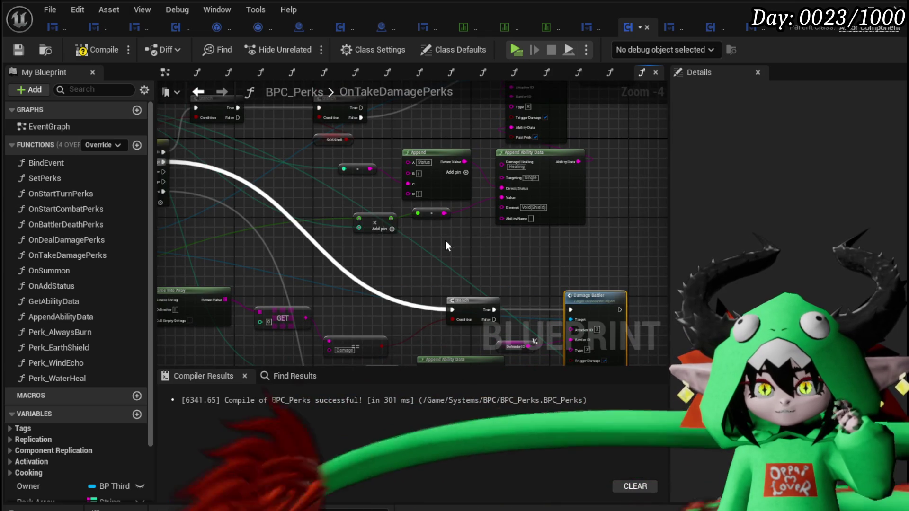
scroll(445, 240, up, 4)
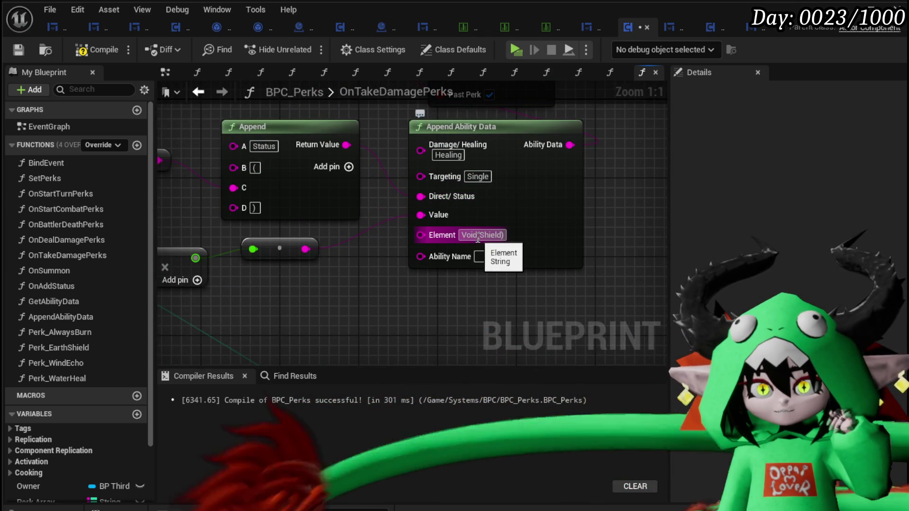
Replace 'Void' with 'Light' in the element field and compile the blueprint.
drag(476, 235, 428, 237)
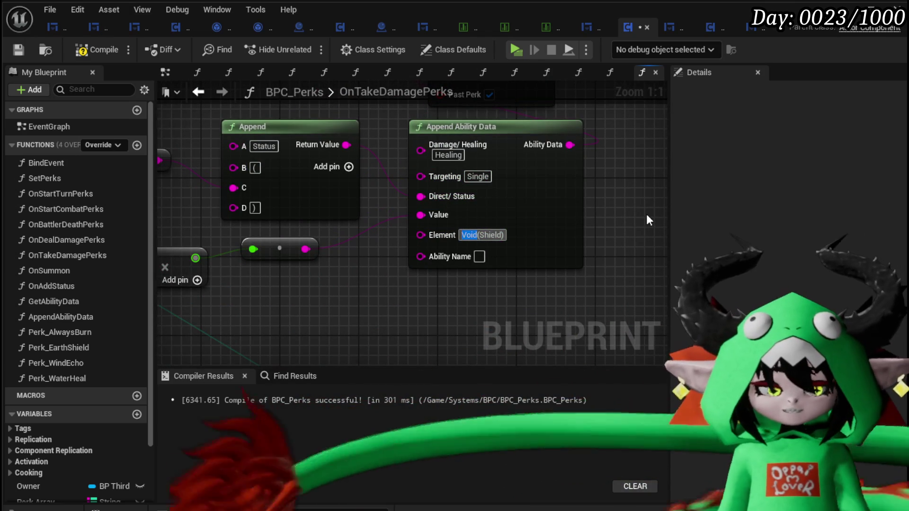
text(Light)
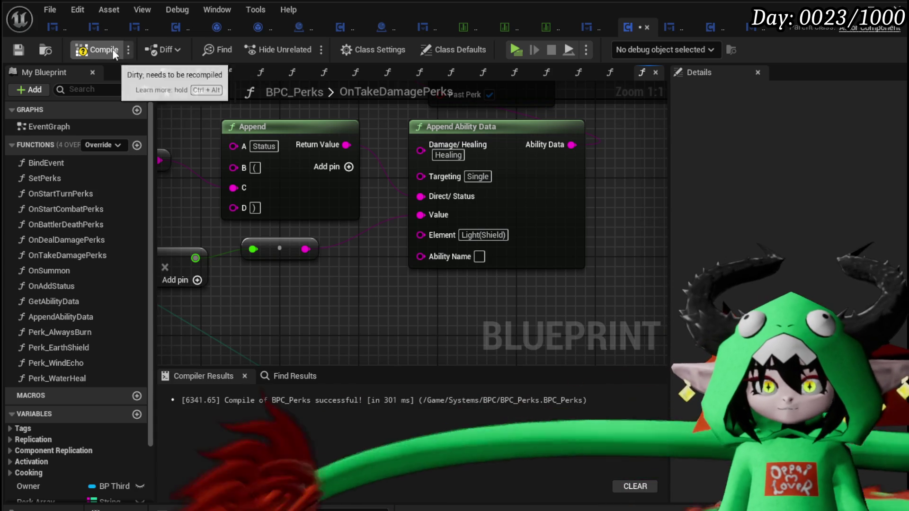
click(16, 50)
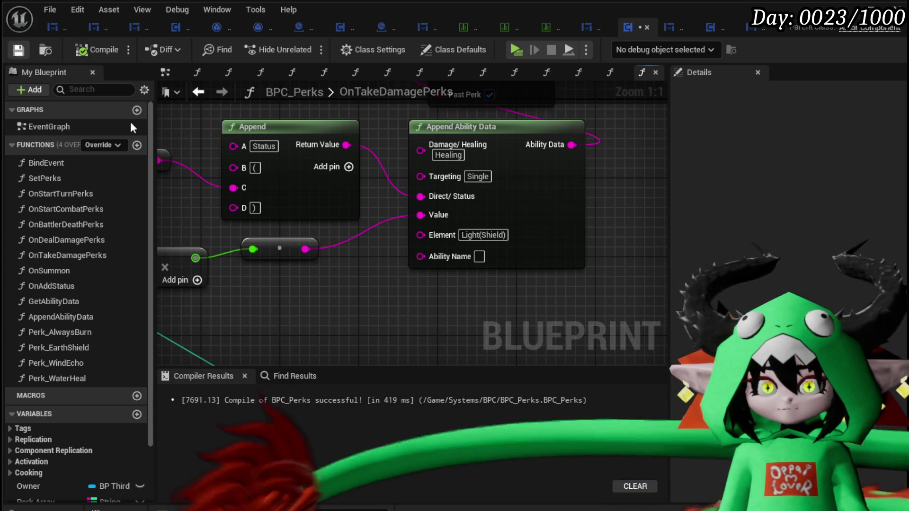
scroll(343, 281, down, 4)
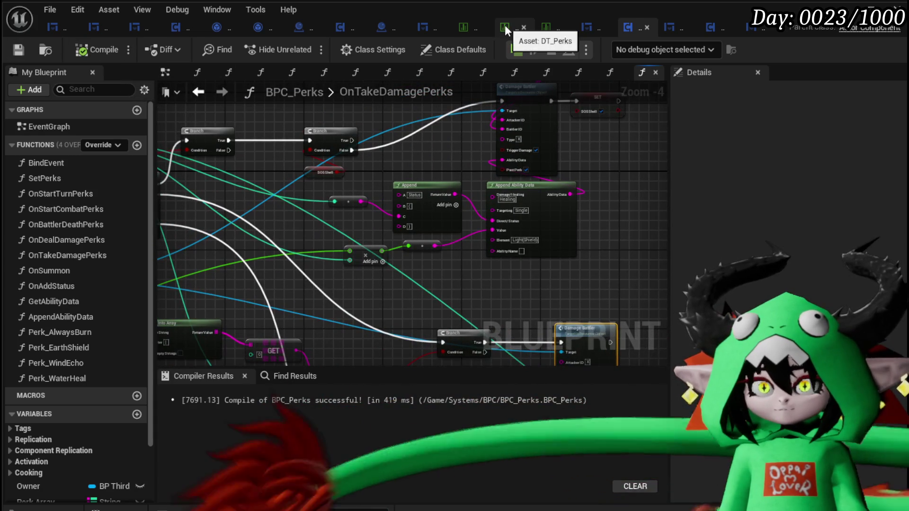
Review the Judgement perk's values in the DT_Perks data table.
click(505, 28)
click(104, 246)
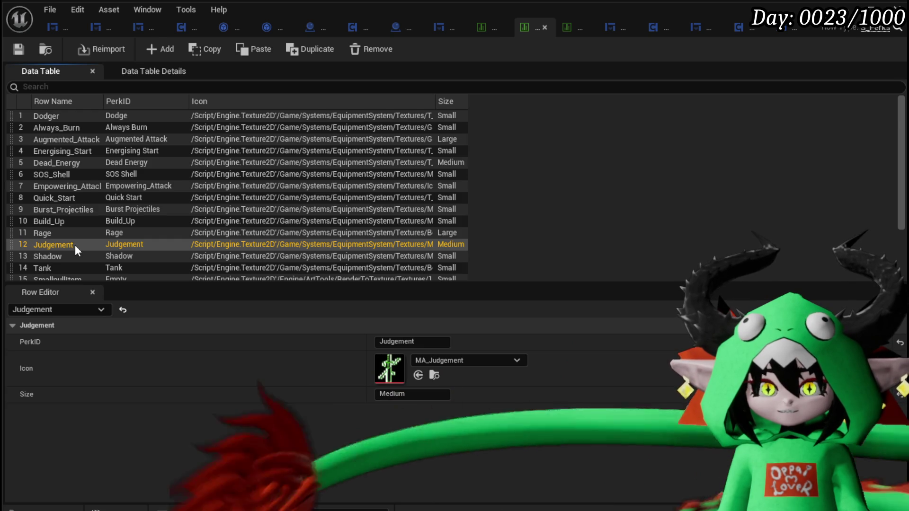
scroll(75, 245, down, 2)
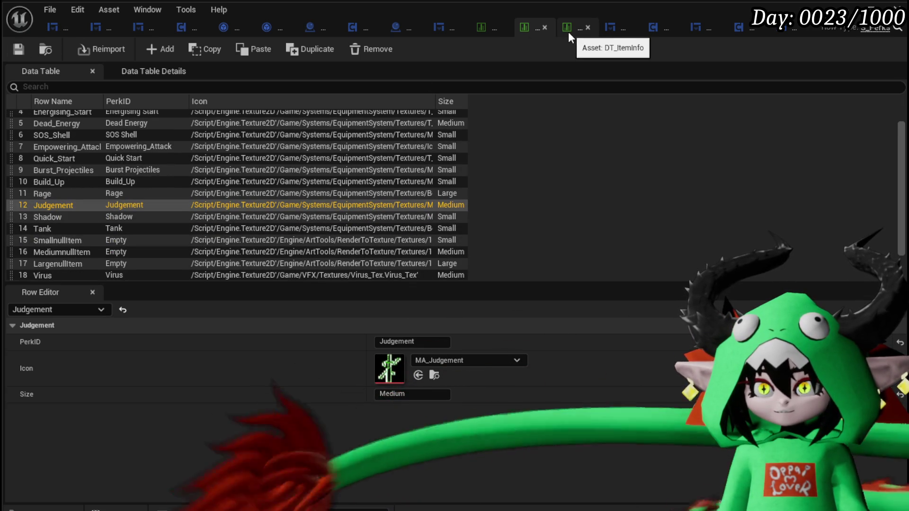
Recheck the Append Ability Data and Damage Battler nodes in OnTakeDamagePerks, then start a play-test.
click(660, 28)
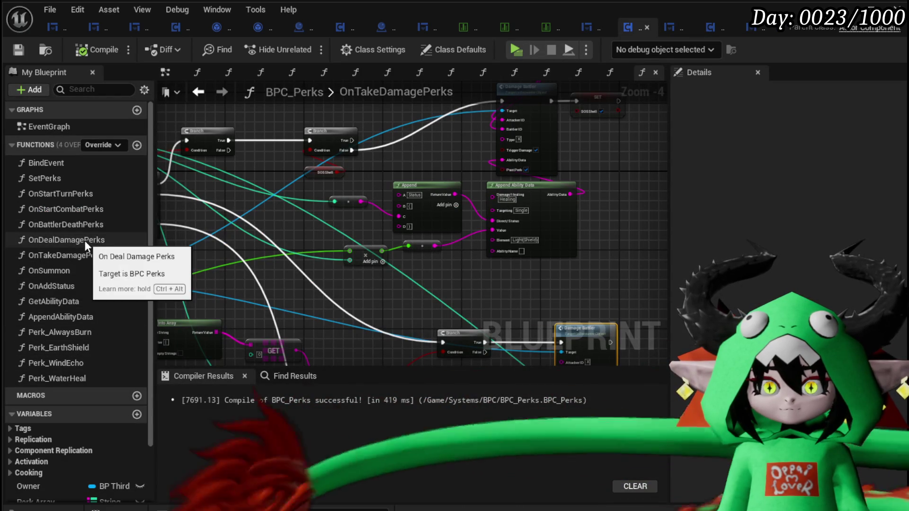
click(79, 251)
scroll(353, 255, up, 3)
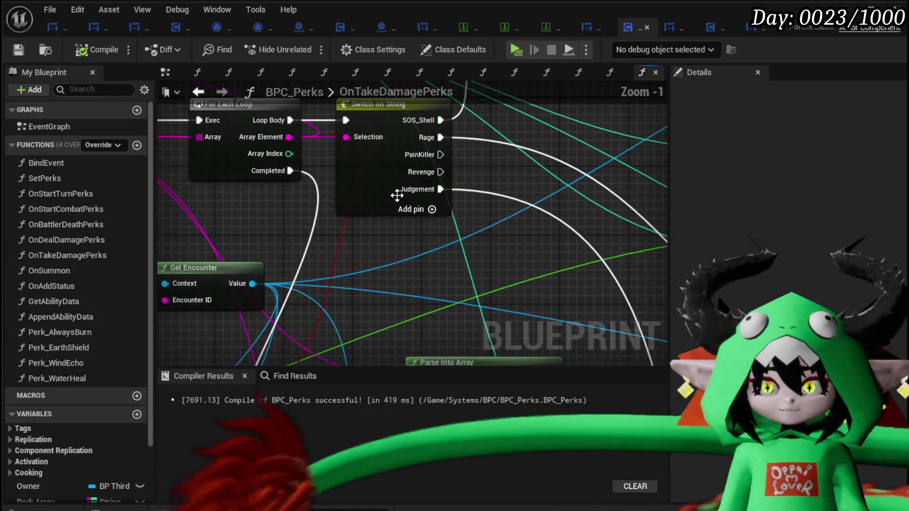
scroll(497, 206, down, 3)
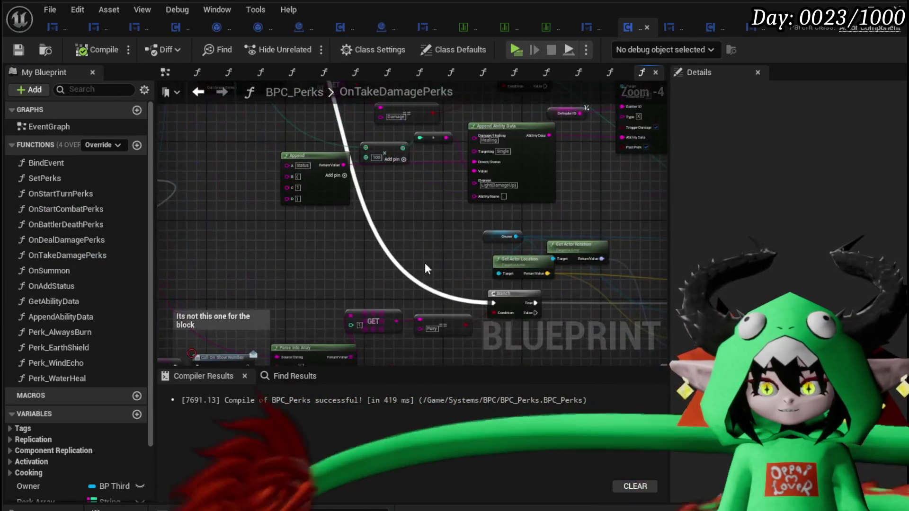
mouse_move(425, 268)
mouse_down()
mouse_move(416, 244)
mouse_move(181, 250)
mouse_up()
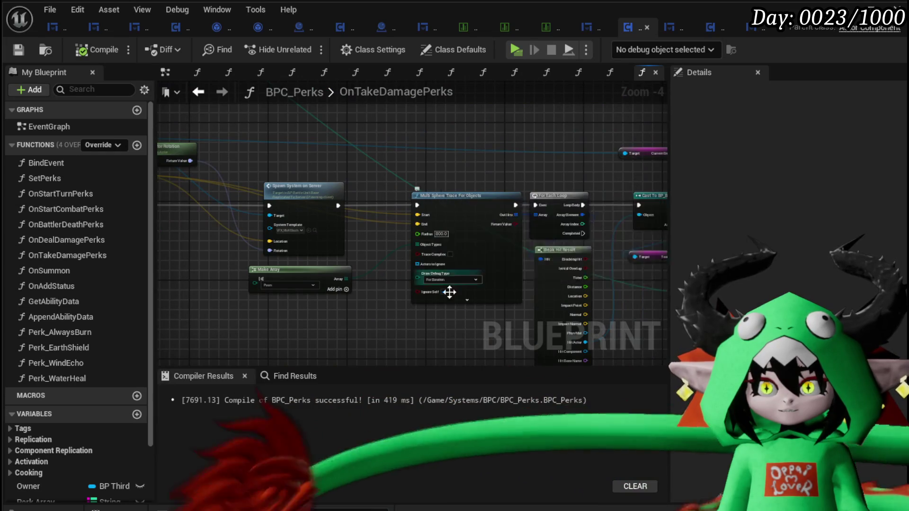
scroll(448, 290, up, 3)
scroll(414, 300, down, 3)
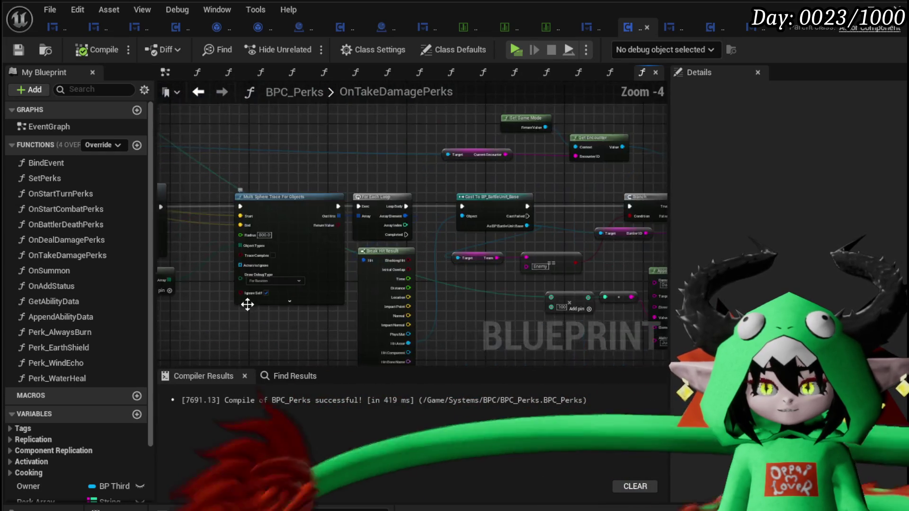
mouse_move(246, 302)
mouse_down()
mouse_move(463, 325)
mouse_move(277, 308)
mouse_move(650, 303)
mouse_up()
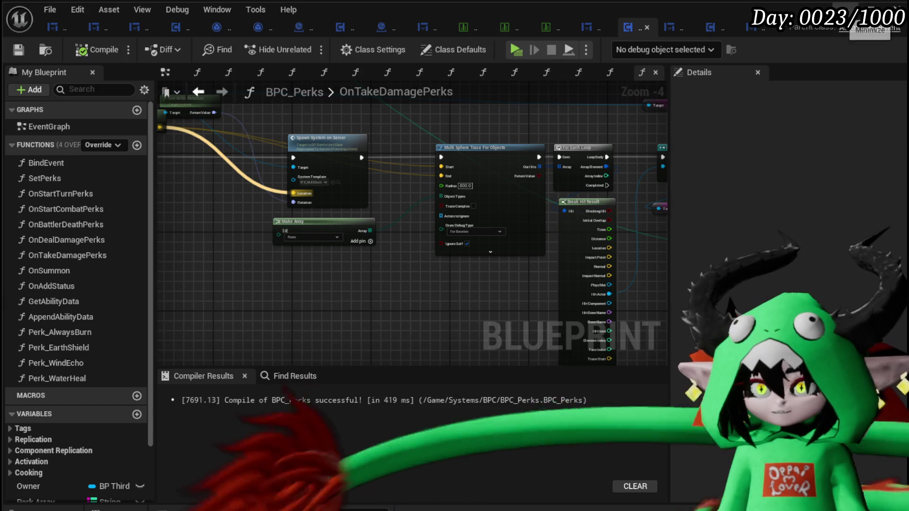
click(870, 14)
click(306, 46)
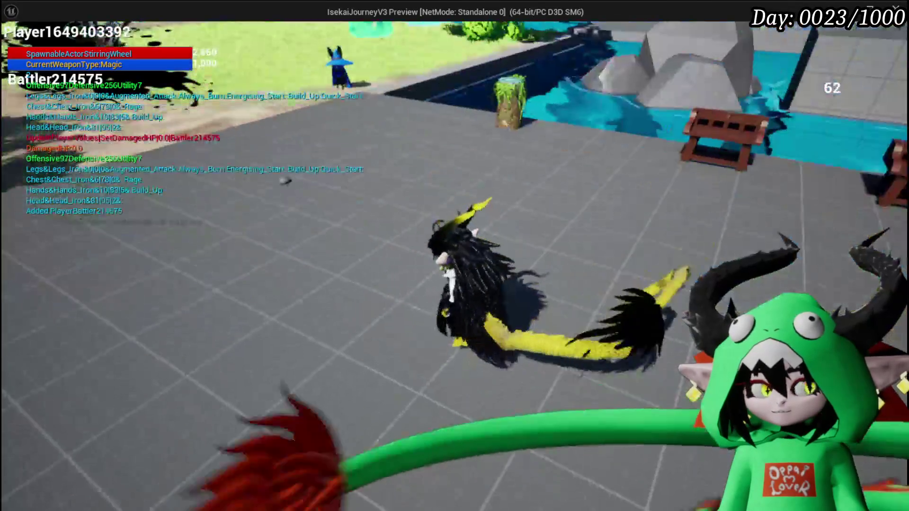
Craft a Punishment gem for 400 essence at the workbench.
key(e)
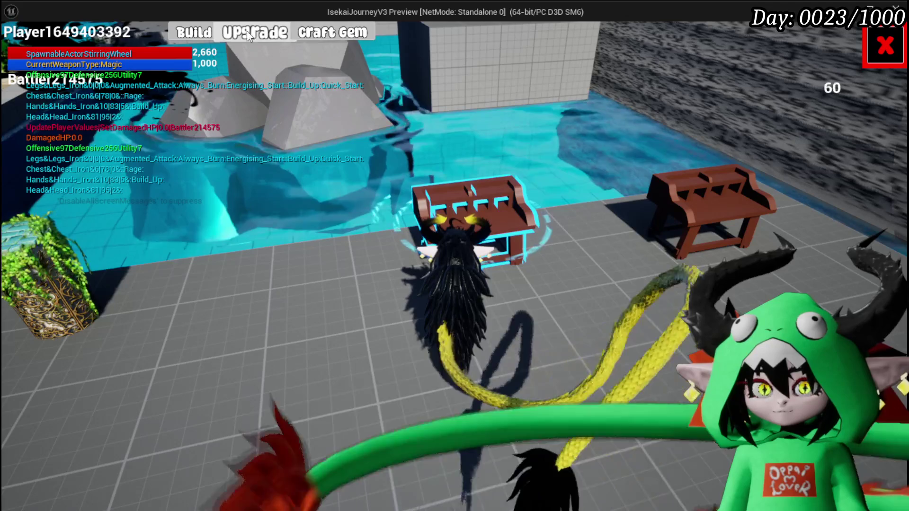
click(305, 33)
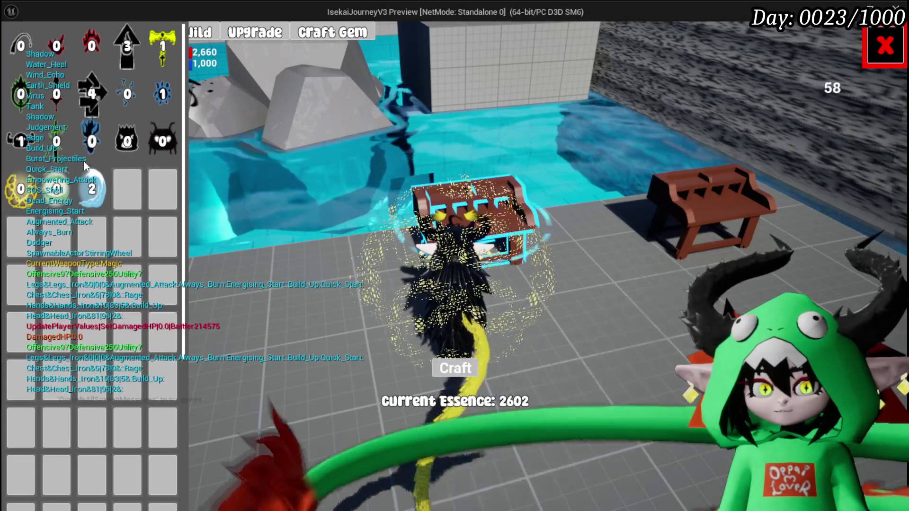
click(60, 142)
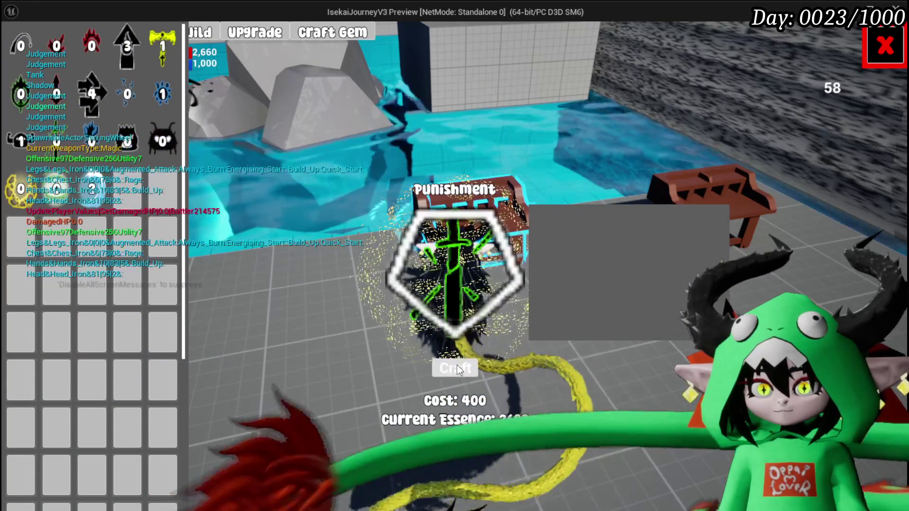
click(455, 369)
Leave gem crafting and open the equipment upgrade inventory via Build.
click(885, 45)
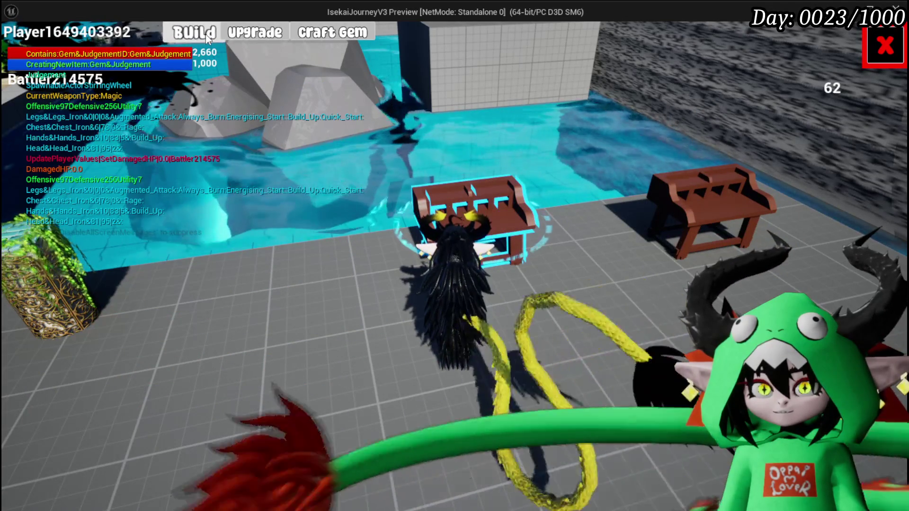
click(206, 34)
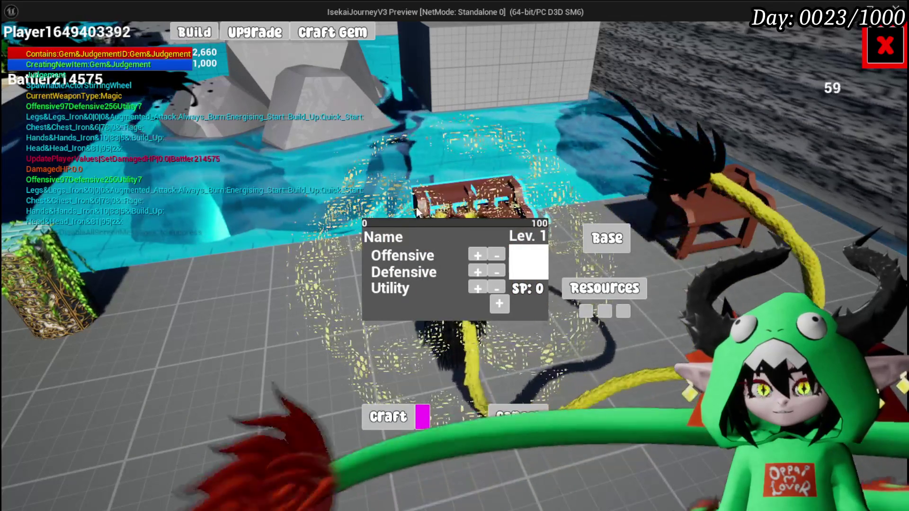
click(258, 37)
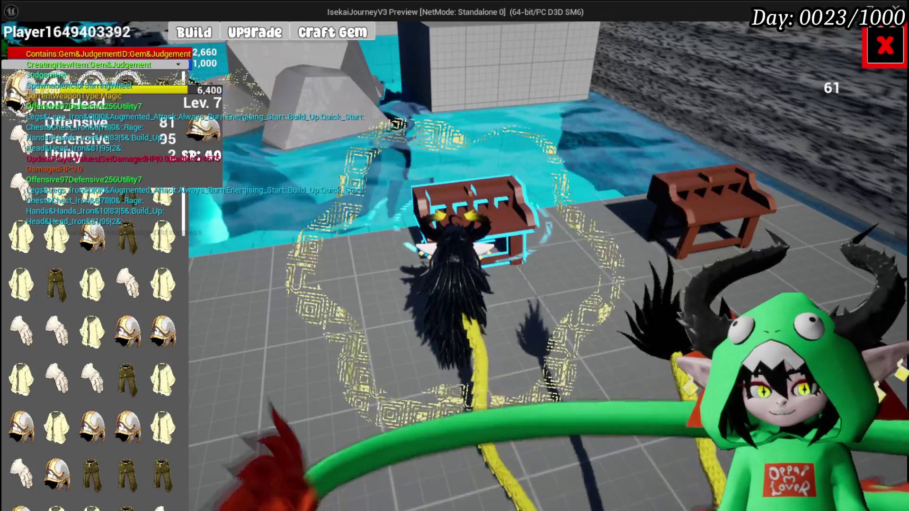
Check the Iron_Chest gem slot, then return to the equipment inventory.
click(80, 98)
click(368, 304)
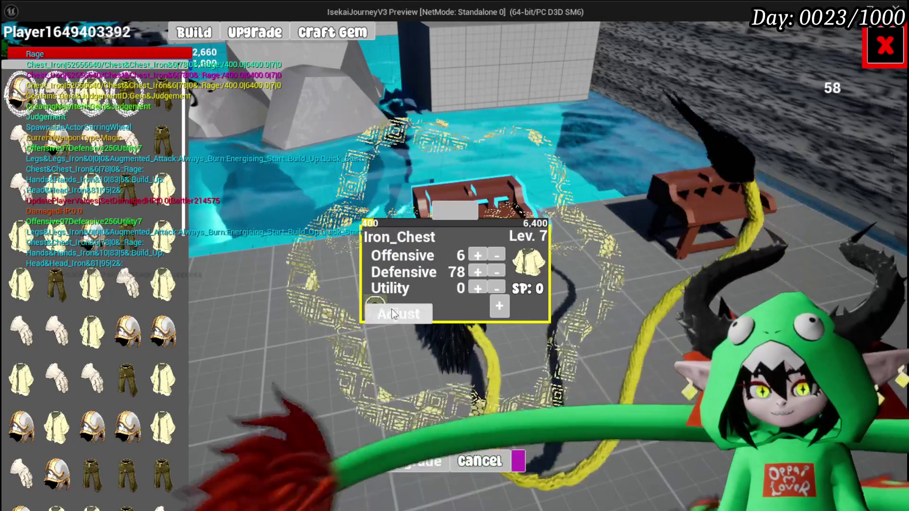
click(883, 46)
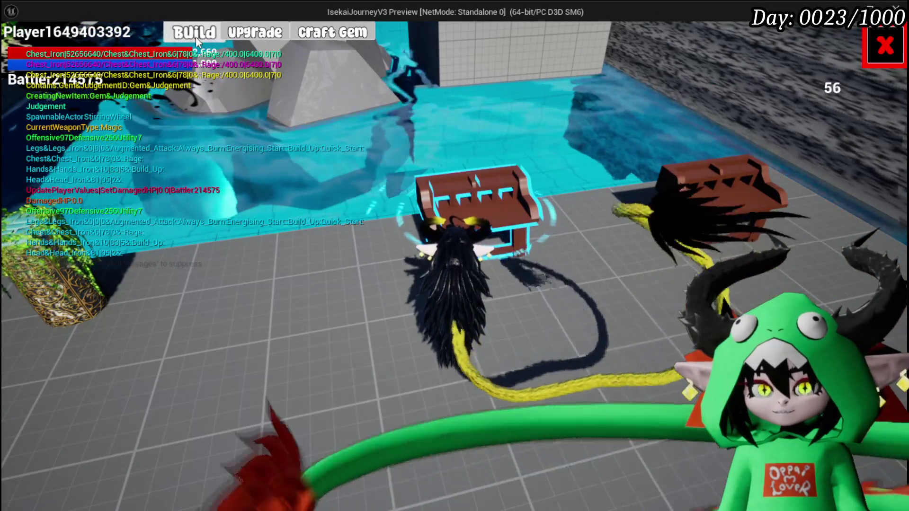
click(196, 33)
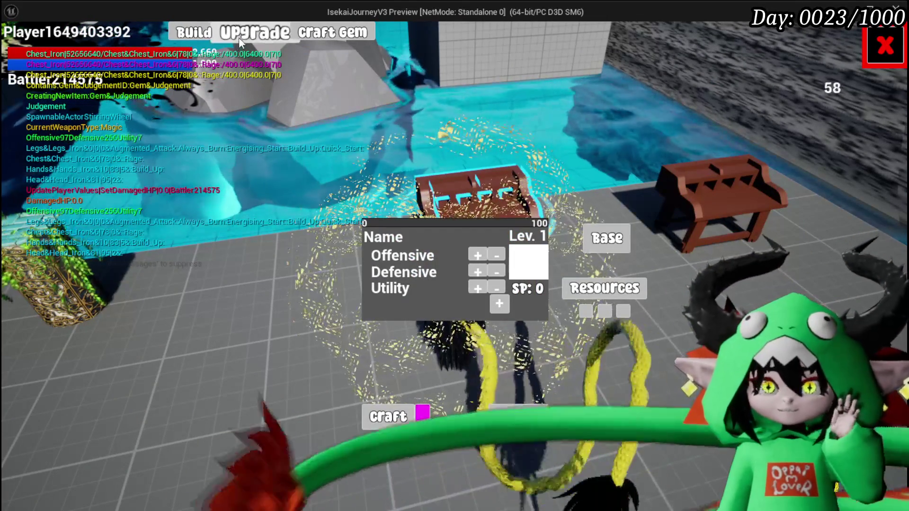
click(518, 417)
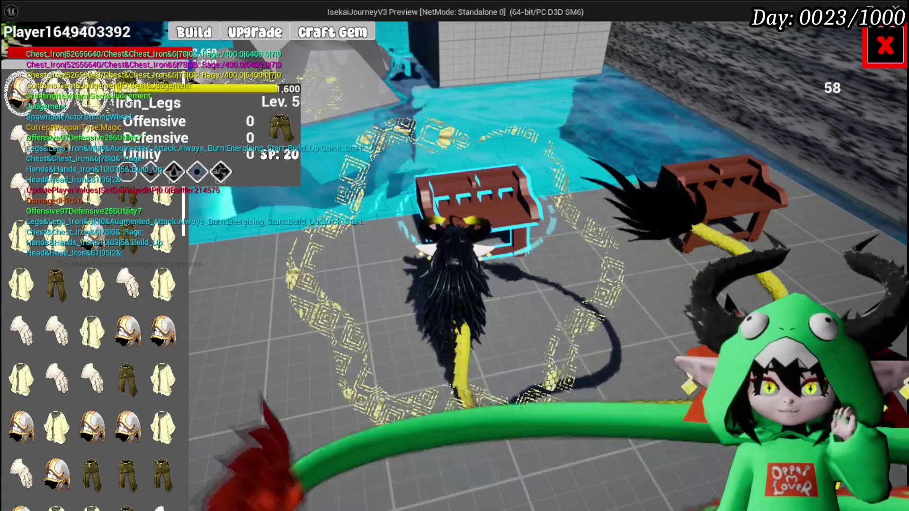
Feed Iron_Head 200 then 1000 essence, raising it to level 8.
mouse_move(102, 98)
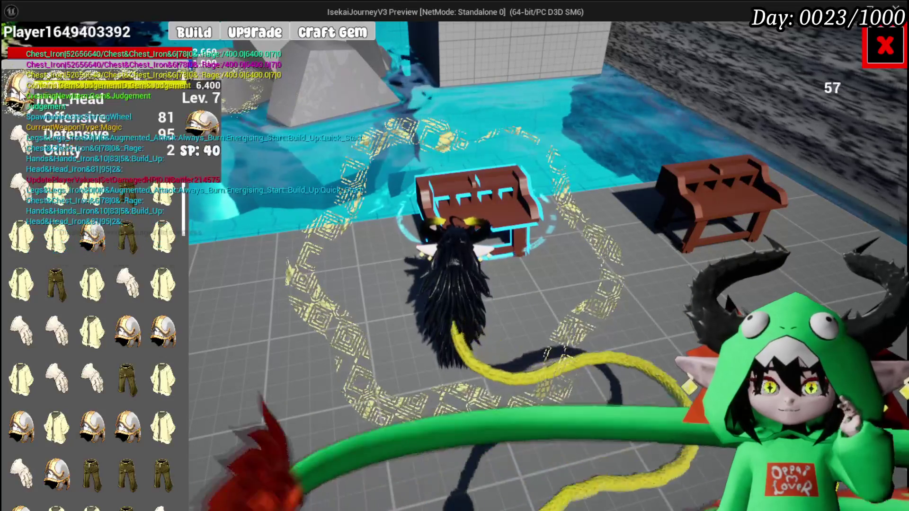
click(22, 95)
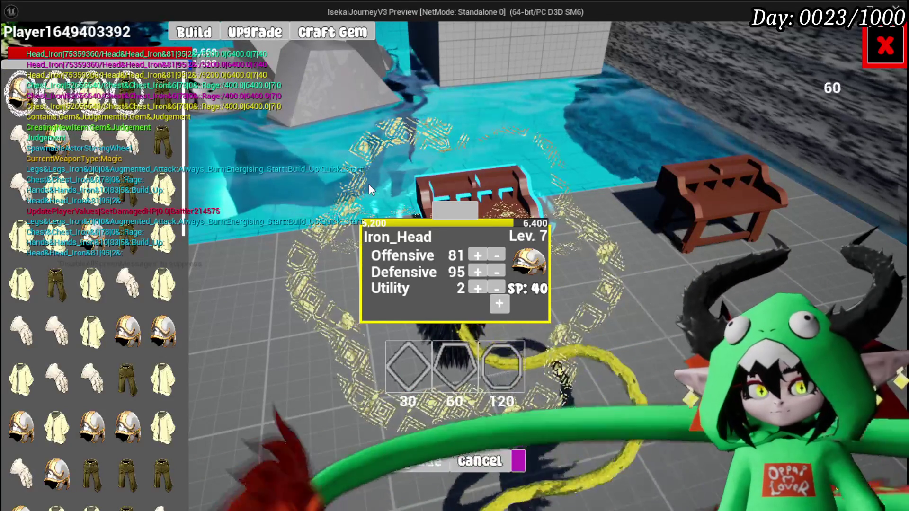
click(445, 211)
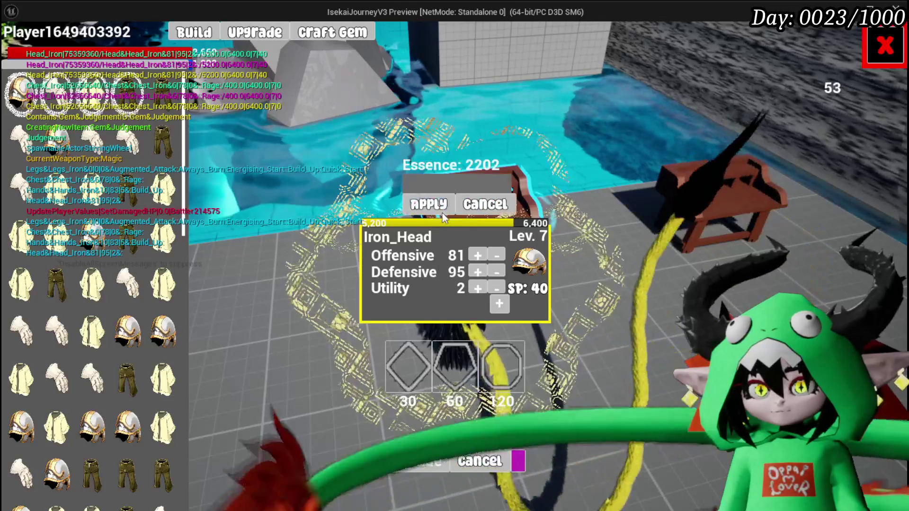
text(200)
click(419, 204)
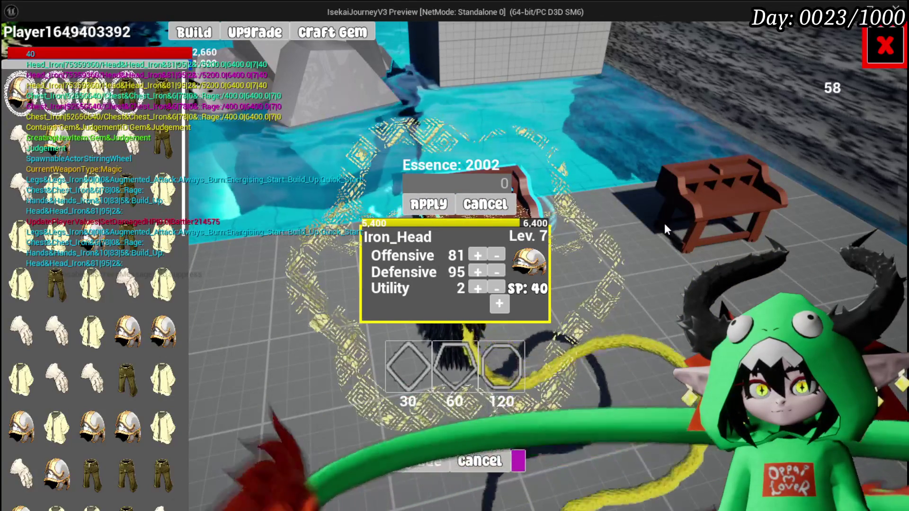
text(1000)
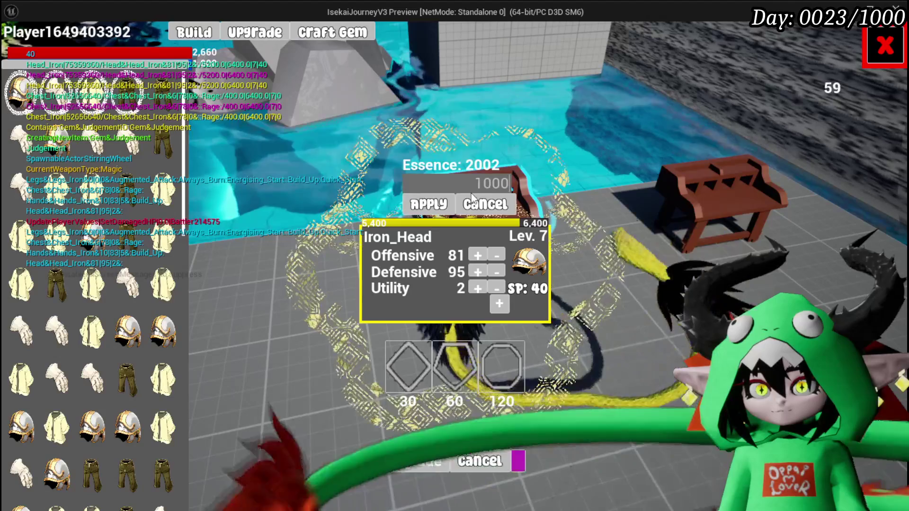
key(Return)
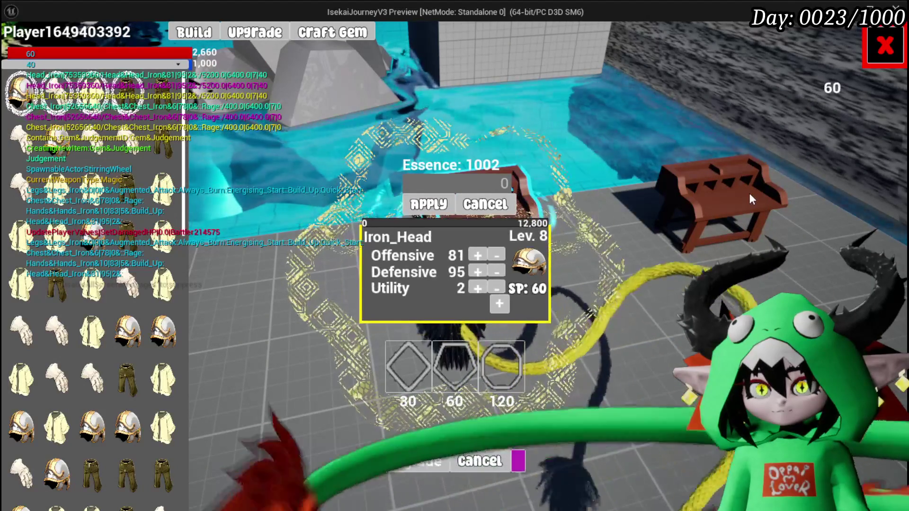
Unlock the 60-point gem slot and socket the green sword gem into Iron_Head.
click(457, 374)
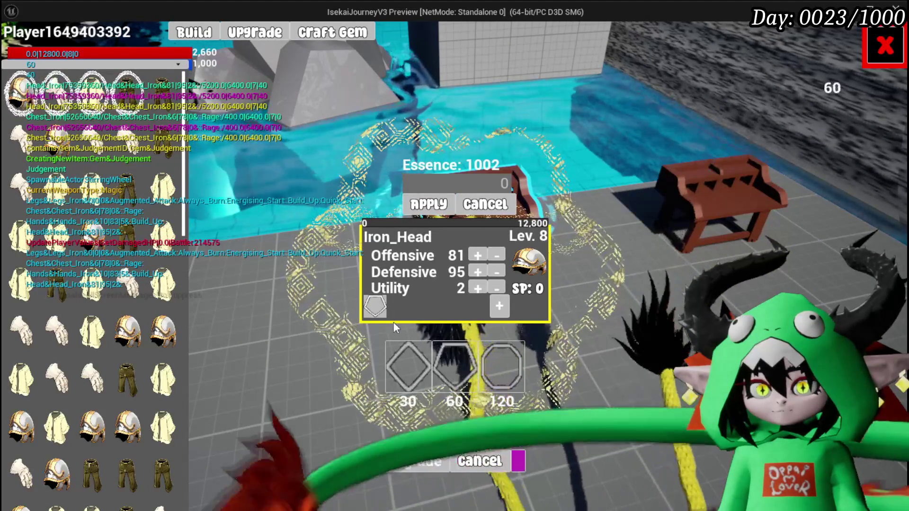
click(370, 310)
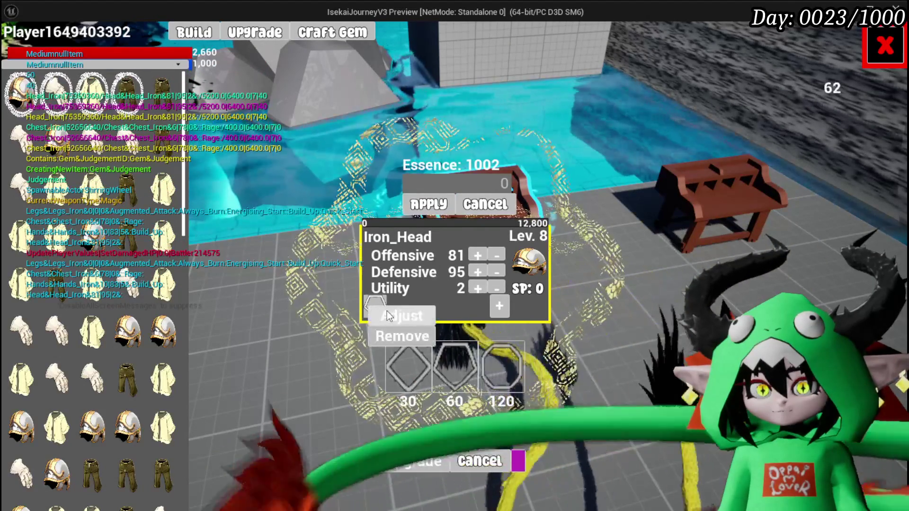
click(387, 312)
click(766, 102)
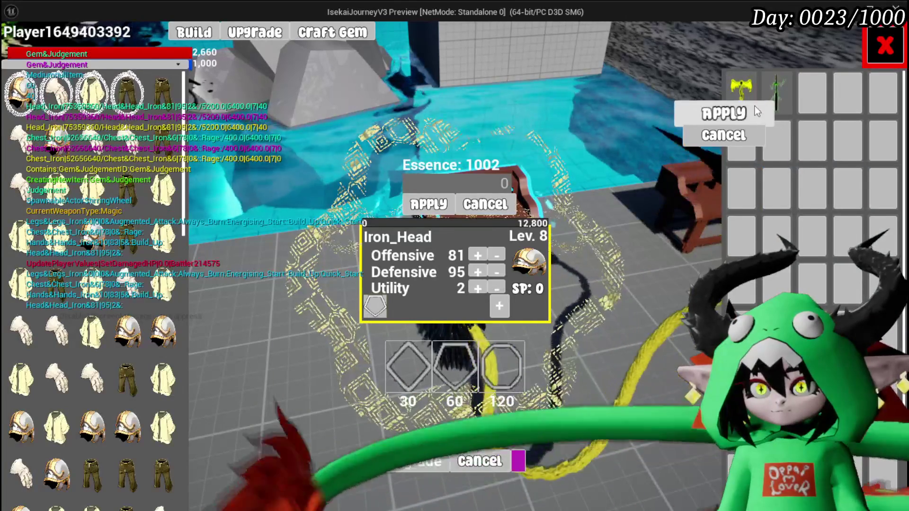
click(748, 113)
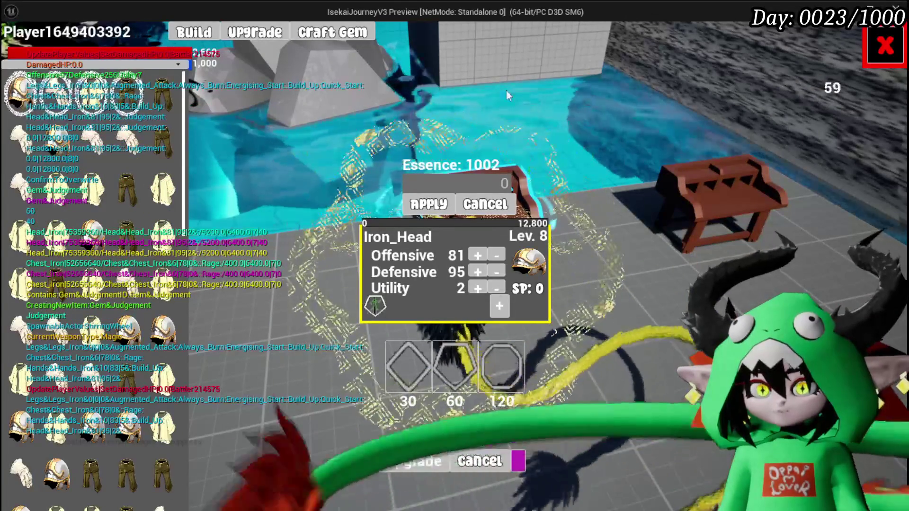
Close the inventory and save the game from the pause menu.
key(Tab)
key(Escape)
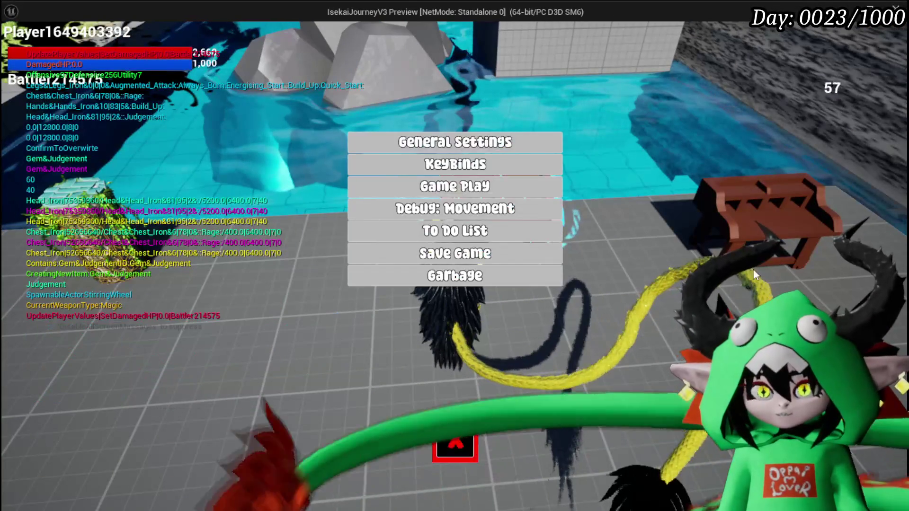
click(492, 257)
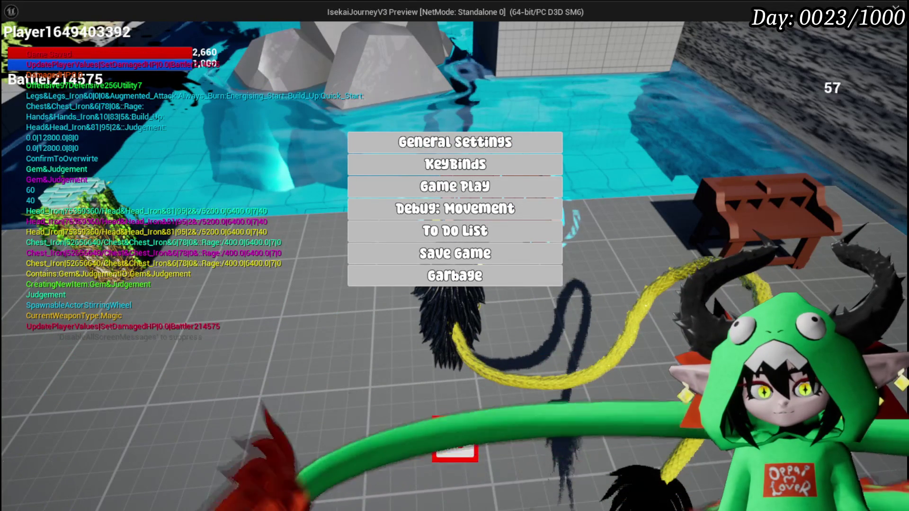
key(Escape)
Run into battle with the Slime_Wind, then save all modified files in the editor.
key(w)
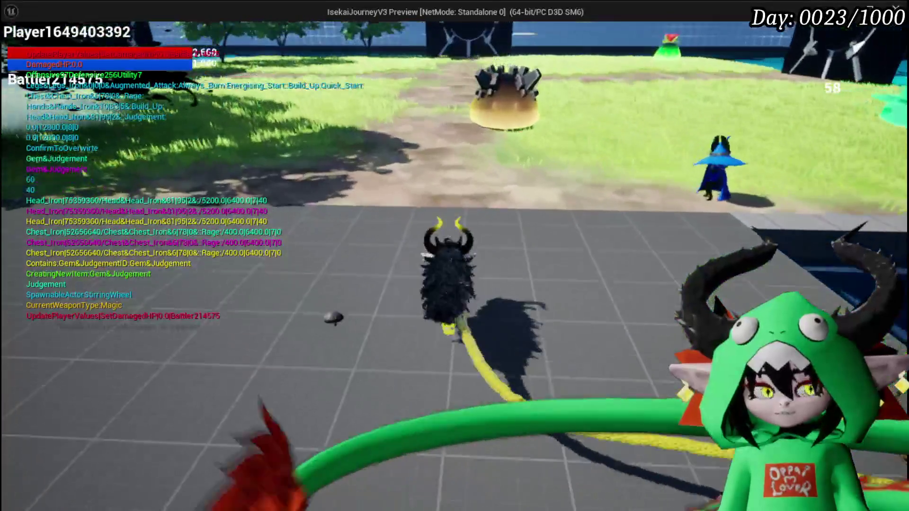
key(w)
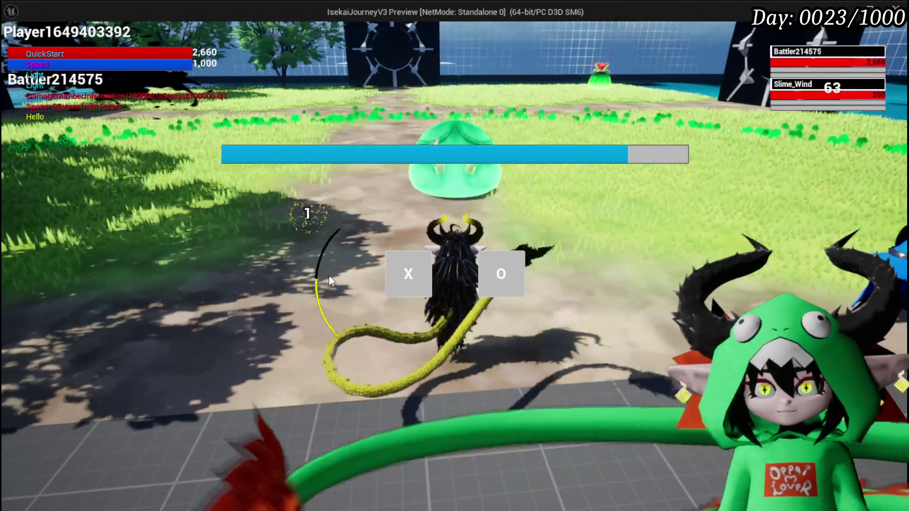
key(o)
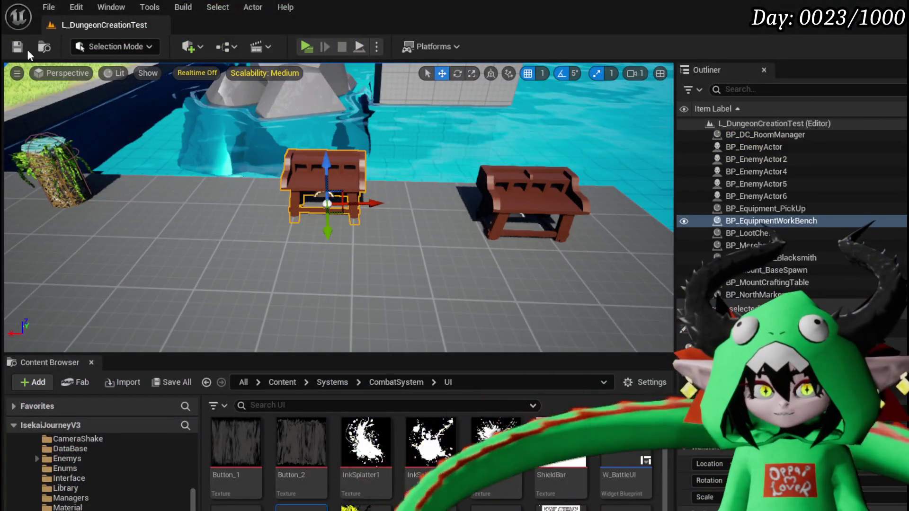
click(18, 47)
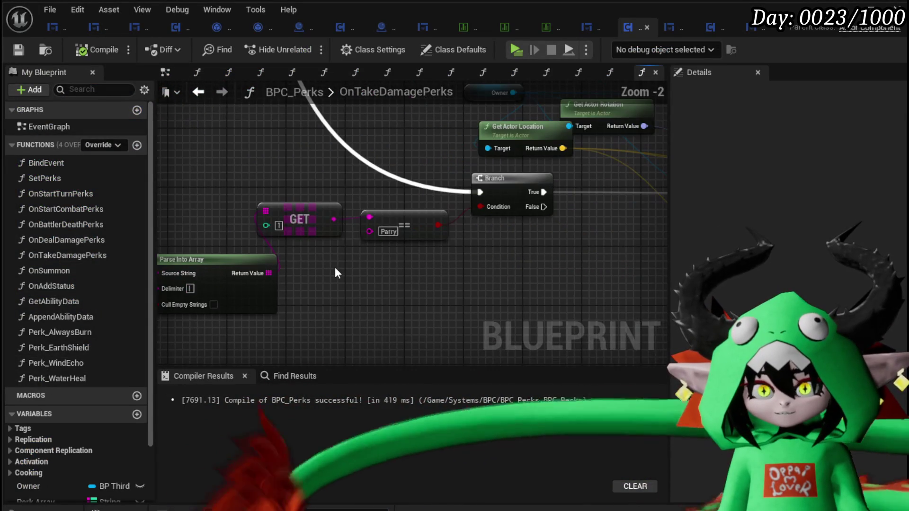
Centre the graph on the GET and == Parry nodes and pull a wire from Owner.
mouse_move(335, 273)
mouse_down()
mouse_move(508, 275)
mouse_move(368, 260)
mouse_move(570, 248)
mouse_up()
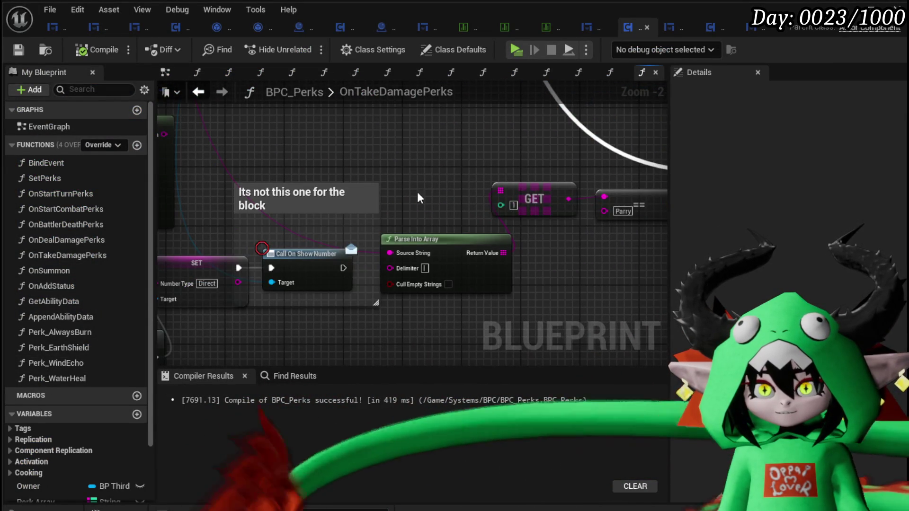
scroll(418, 198, down, 2)
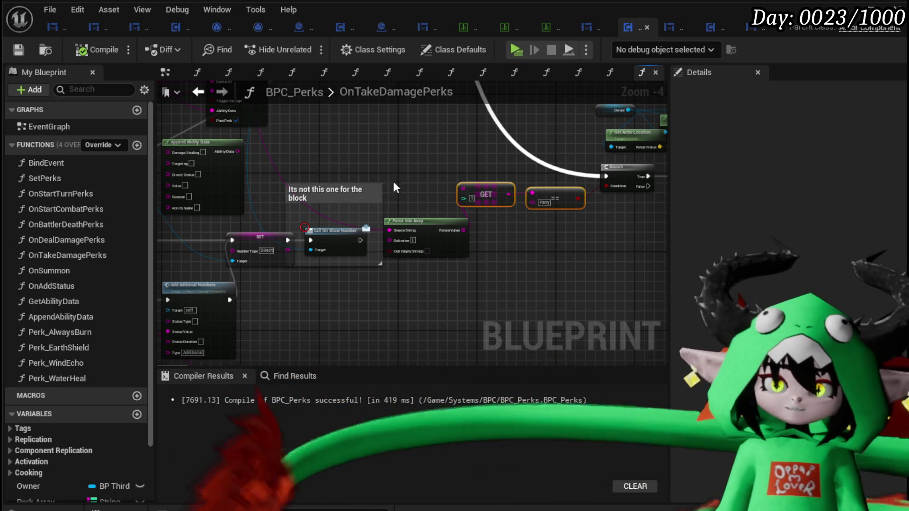
mouse_move(393, 187)
mouse_down()
mouse_move(521, 252)
mouse_move(355, 217)
mouse_up()
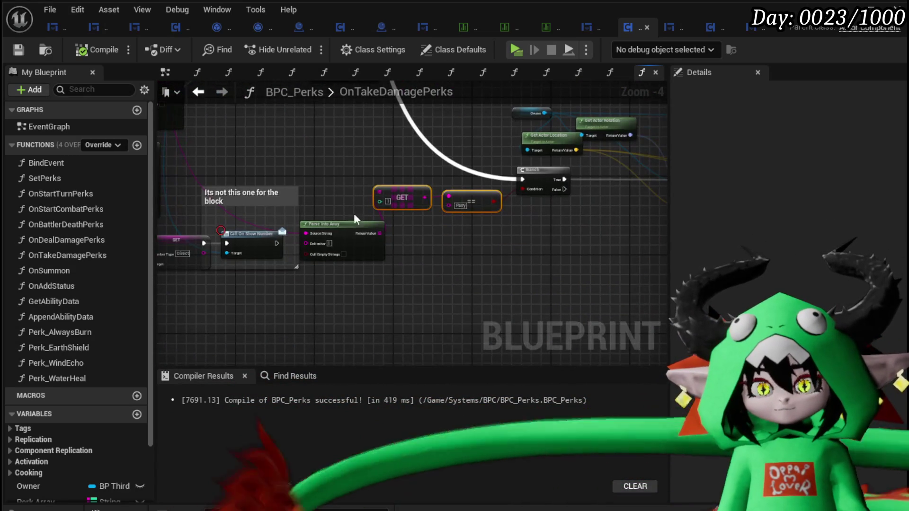
click(441, 258)
scroll(441, 257, up, 3)
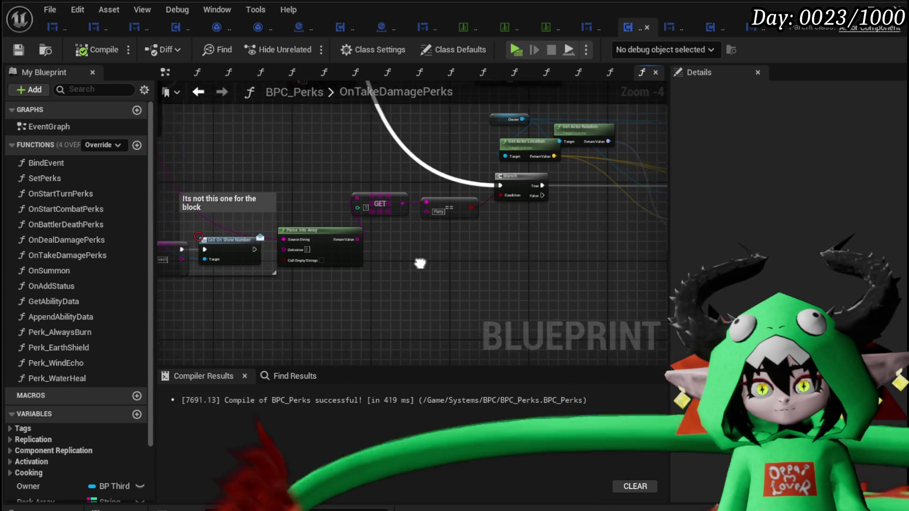
drag(407, 179, 452, 151)
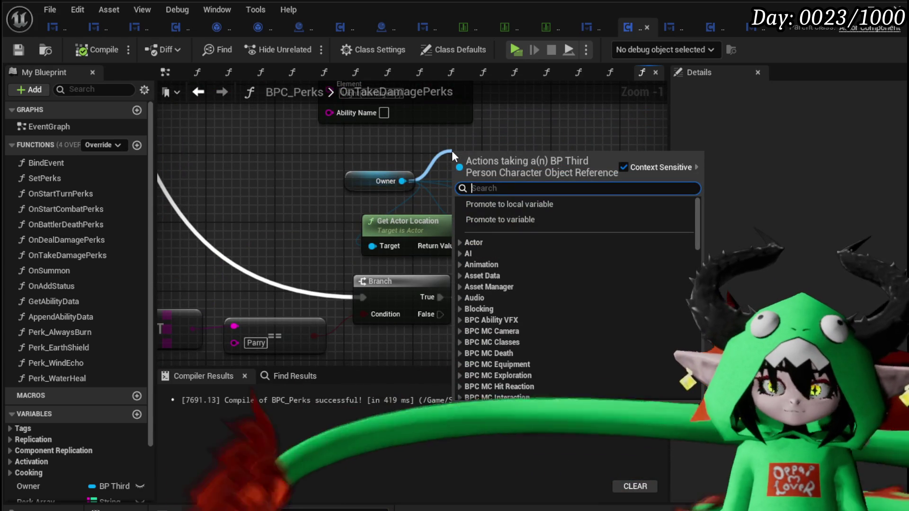
Add a Get Damage Reduction State node off the Owner reference.
text(Parry)
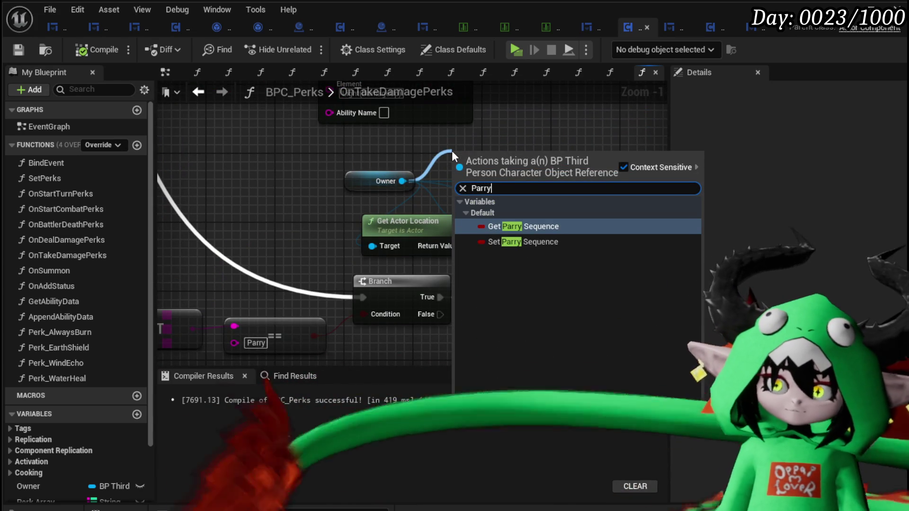
key(shift+Left)
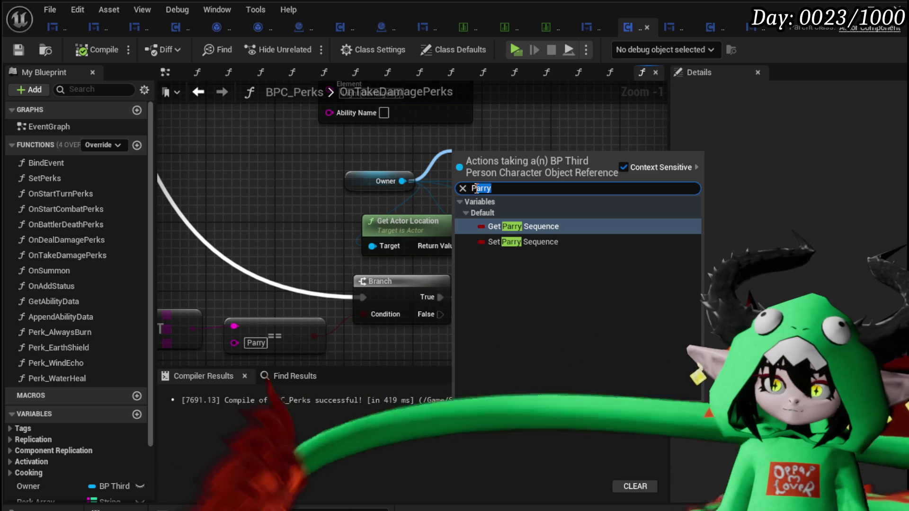
text(Dama)
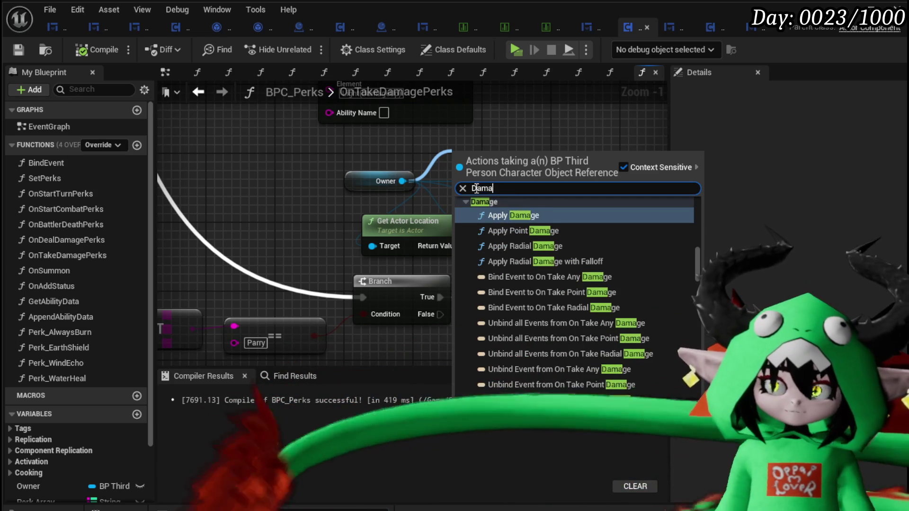
text(ge Re)
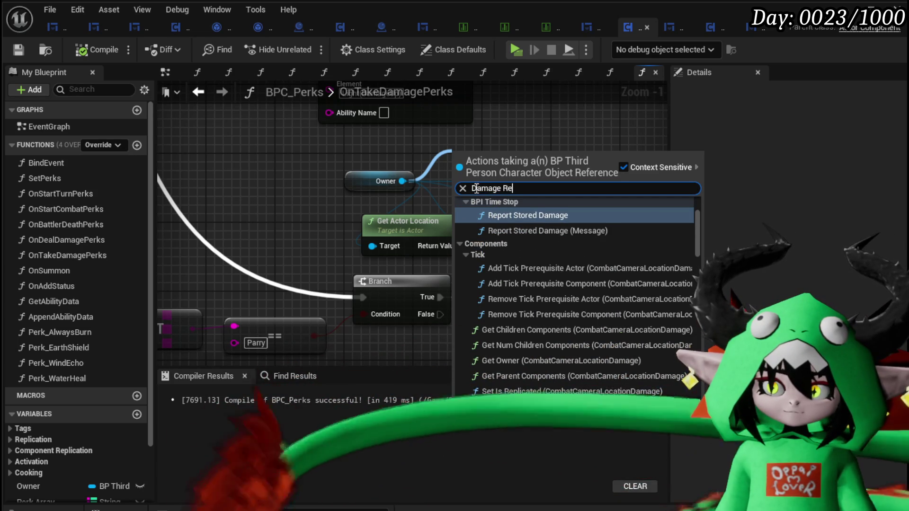
key(BackSpace)
key(BackSpace)
key(BackSpace)
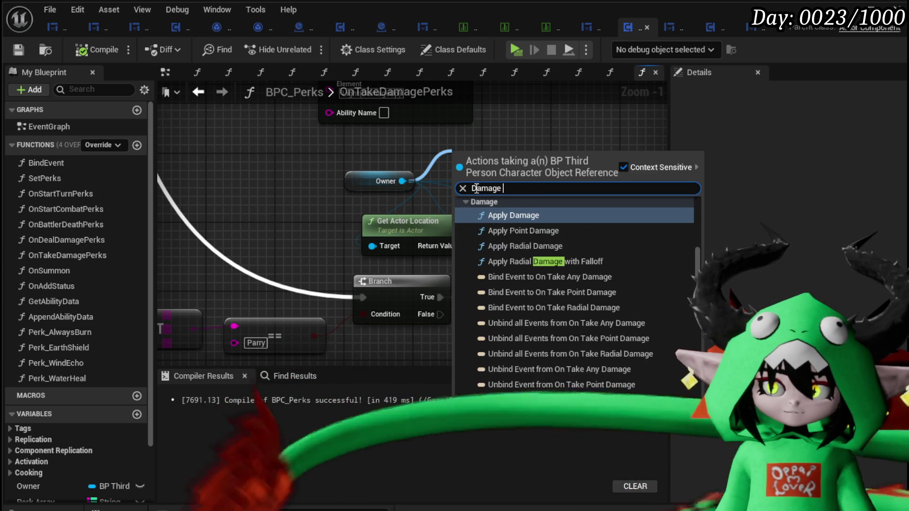
text(State)
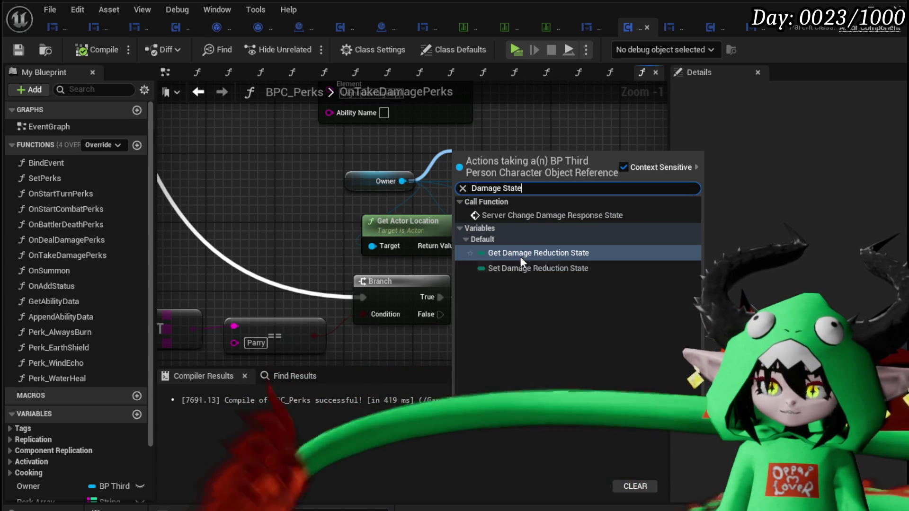
click(520, 255)
Add an Equal (Enum) node on the state, position it, and set it to Parry.
drag(607, 171, 607, 177)
text(==)
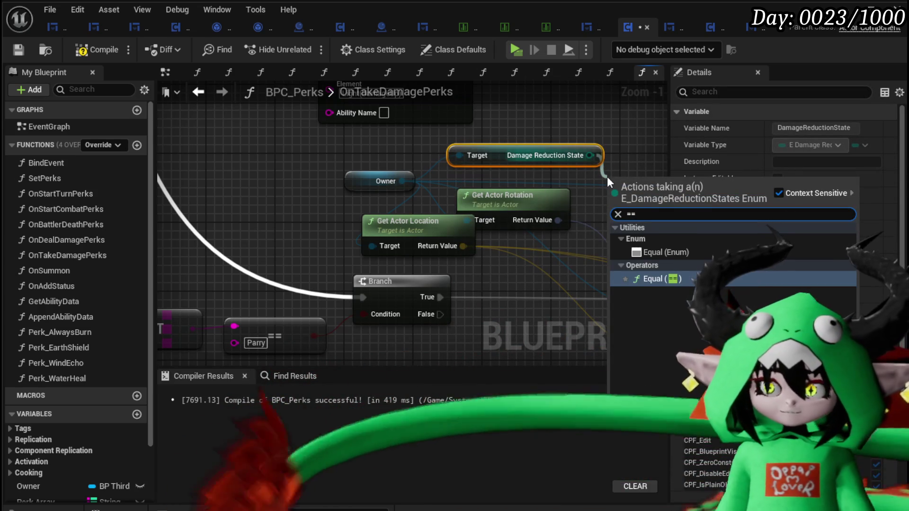
click(689, 252)
mouse_move(630, 187)
mouse_down()
mouse_move(612, 238)
mouse_move(239, 252)
mouse_up()
drag(378, 164, 438, 267)
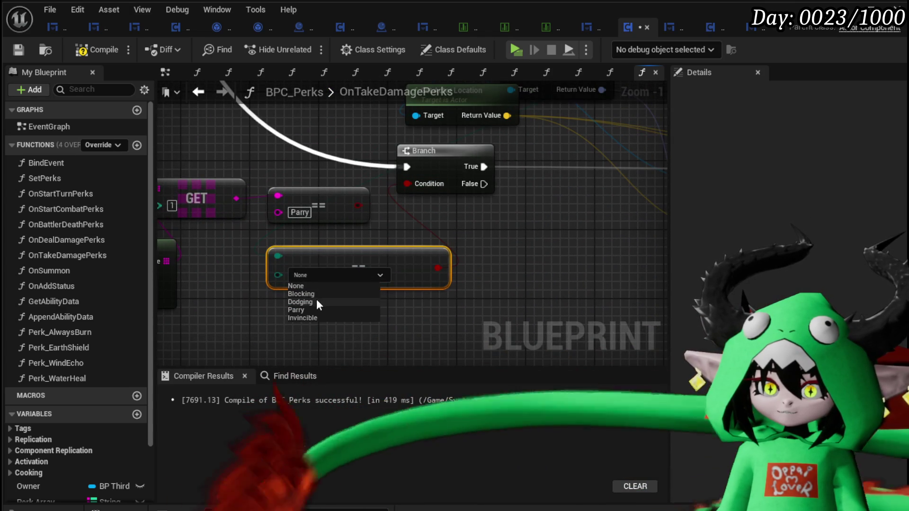
click(304, 310)
scroll(296, 178, down, 2)
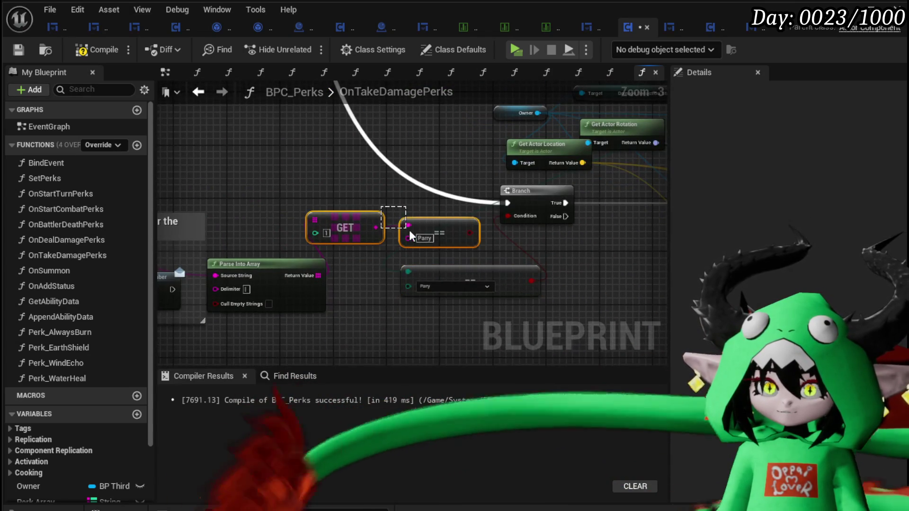
Delete the old Parry text comparison and survey the rest of the graph.
mouse_move(381, 205)
mouse_down()
mouse_move(405, 194)
mouse_move(409, 235)
mouse_up()
key(Delete)
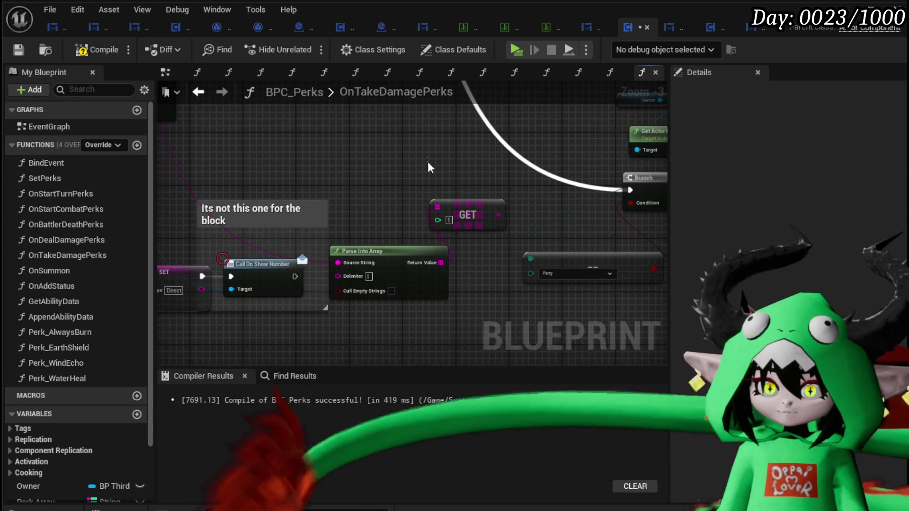
drag(427, 159, 454, 198)
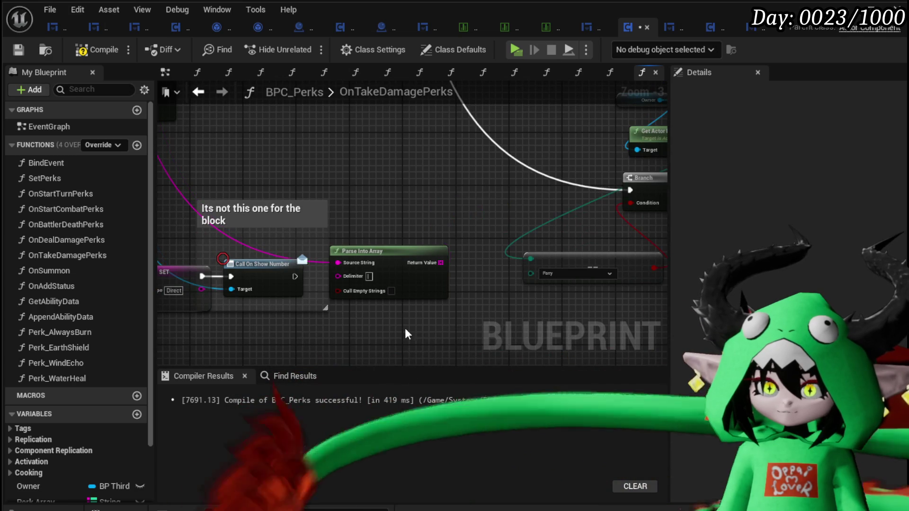
drag(384, 163, 495, 258)
scroll(495, 257, down, 2)
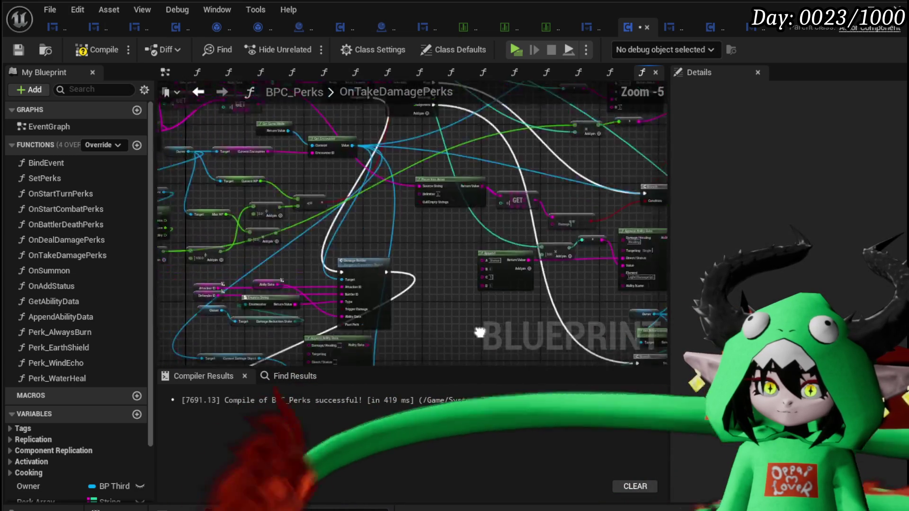
drag(426, 312, 225, 172)
scroll(366, 217, up, 2)
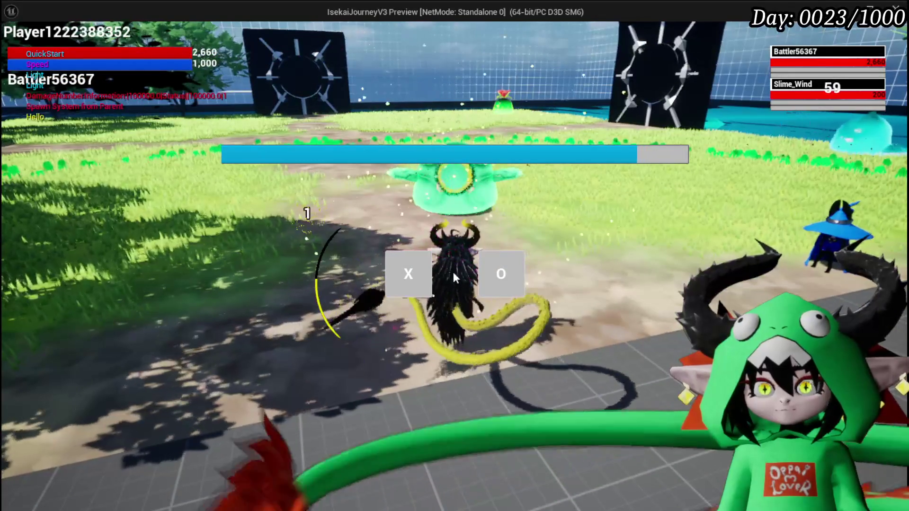
Choose X in the battle prompt to fight the Slime_Wind.
click(391, 281)
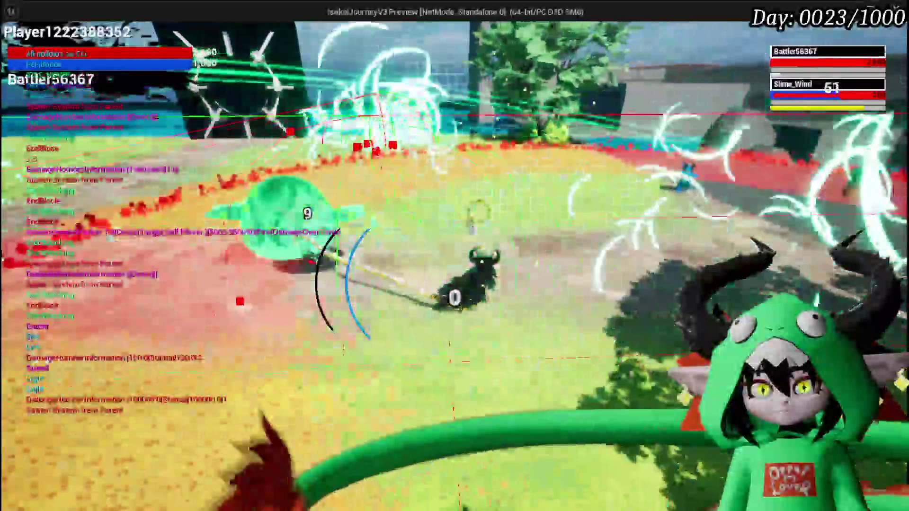
Play-test again, check the character's stats and perks on the Equipment screen, then stop.
key(Escape)
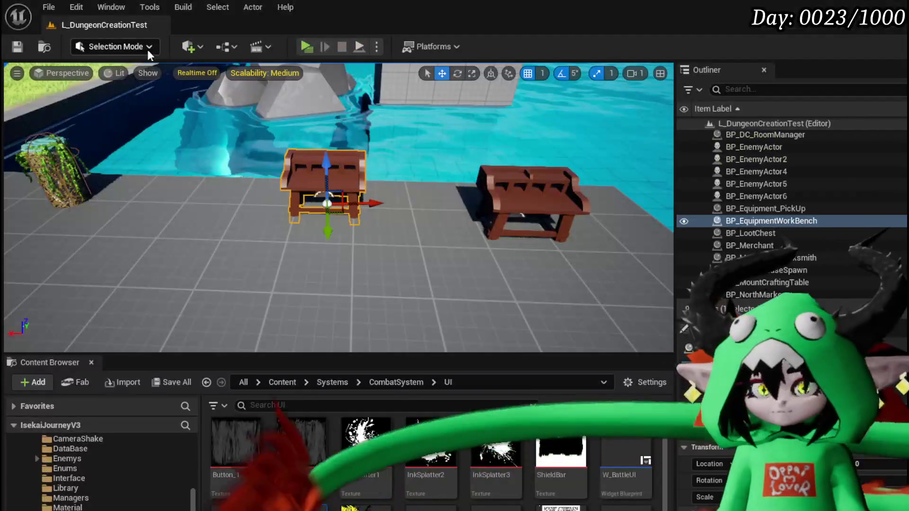
click(301, 47)
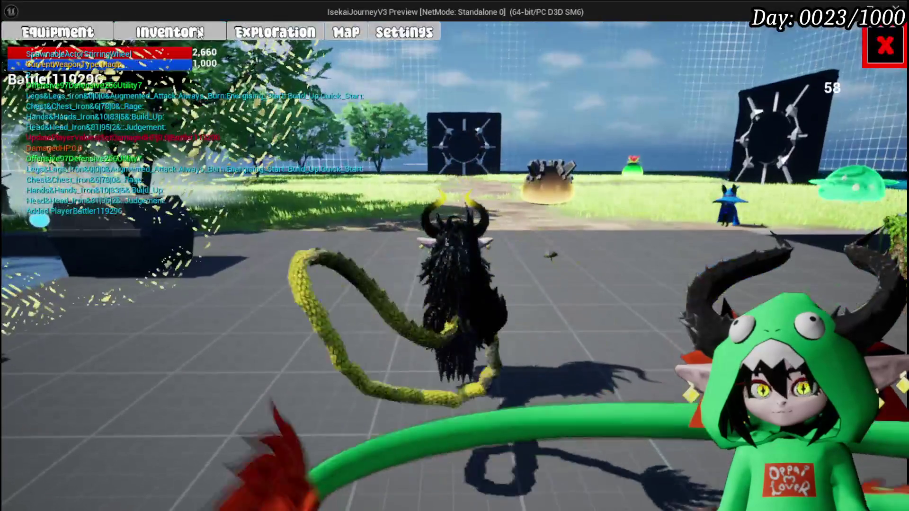
click(66, 35)
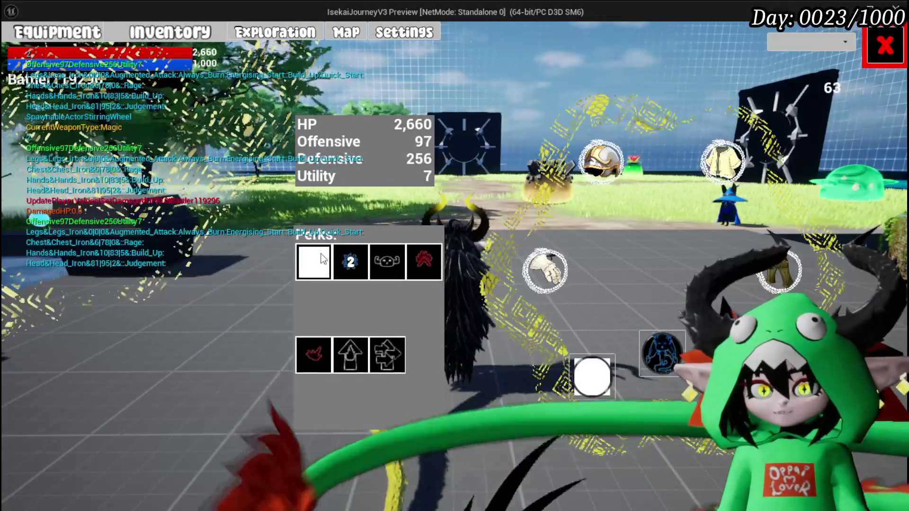
click(885, 46)
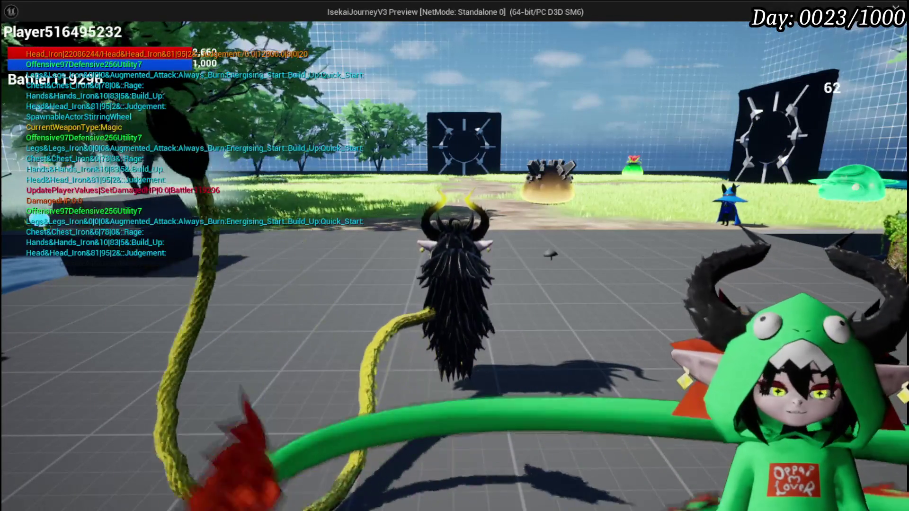
key(Escape)
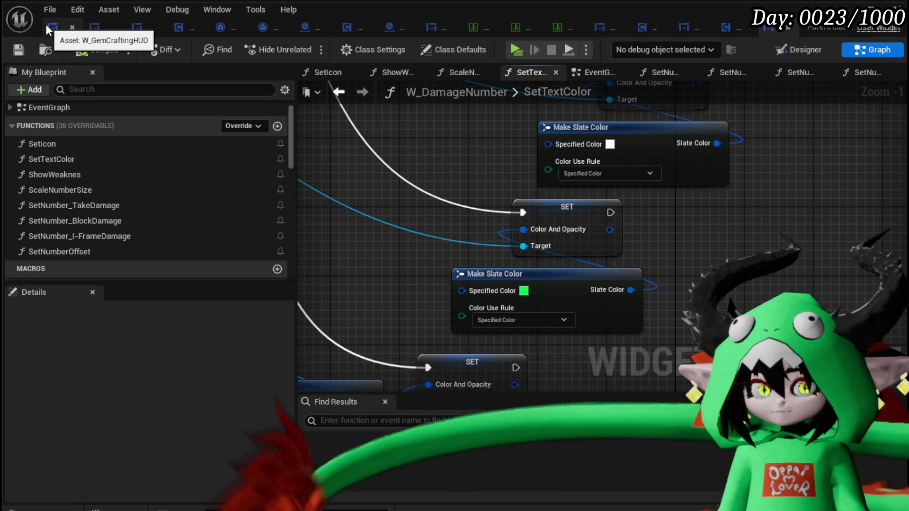
Add a breakpoint to the Branch node in BPC_Perks' OnTakeDamagePerks graph.
click(649, 33)
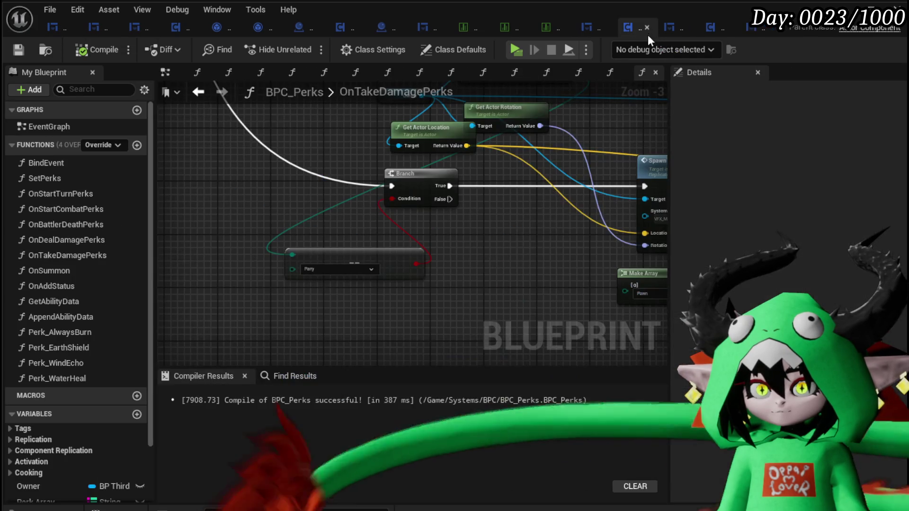
right_click(427, 194)
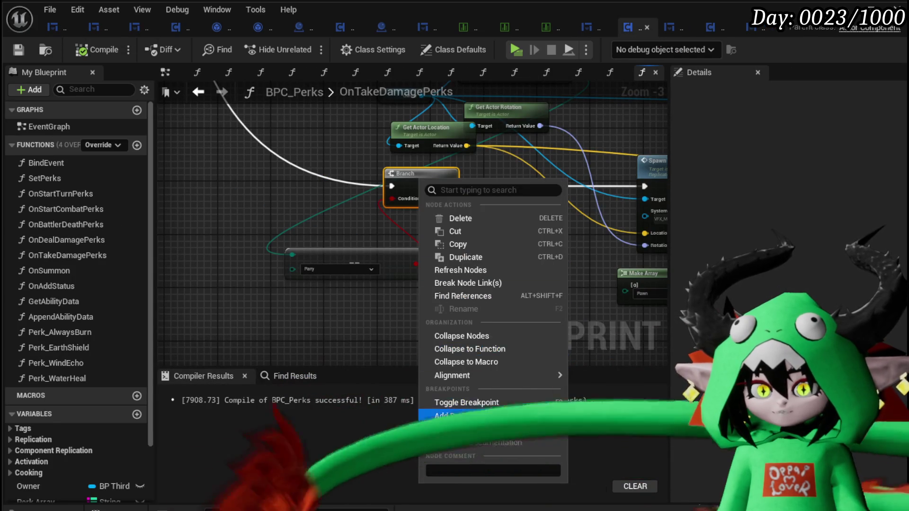
click(333, 177)
scroll(411, 254, down, 3)
scroll(325, 172, up, 4)
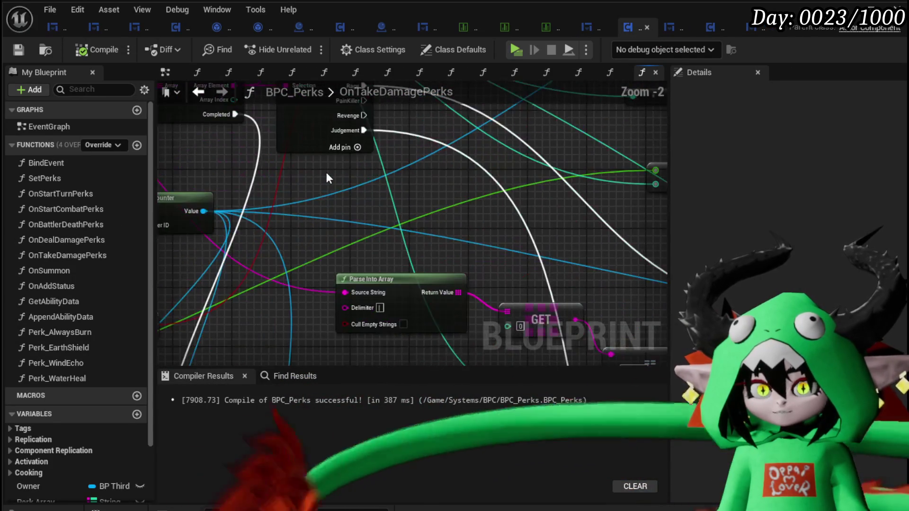
scroll(430, 212, down, 2)
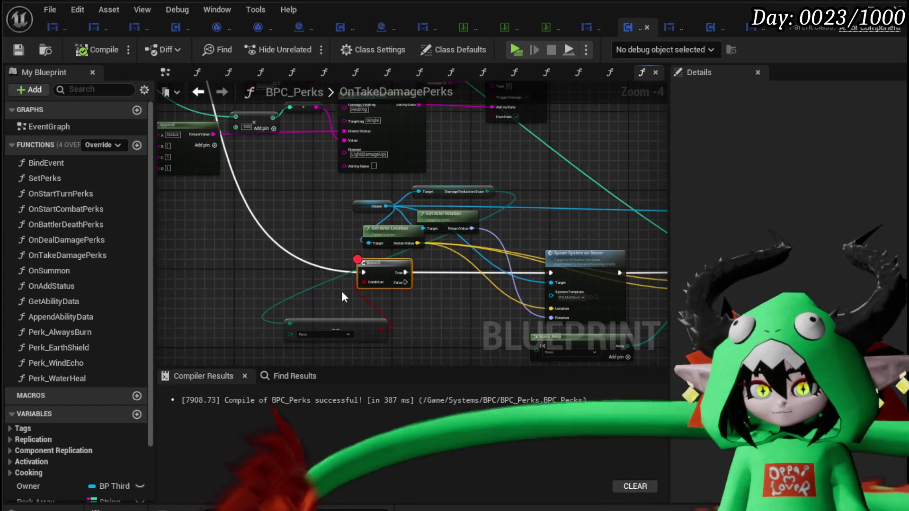
scroll(342, 297, up, 2)
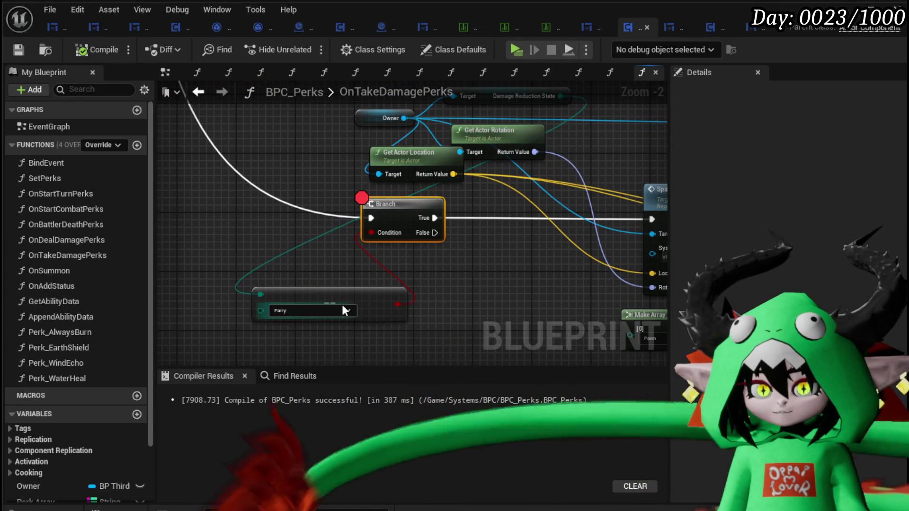
Move the Parry comparison, Owner and transform nodes closer to the Branch, then save.
drag(341, 302, 302, 241)
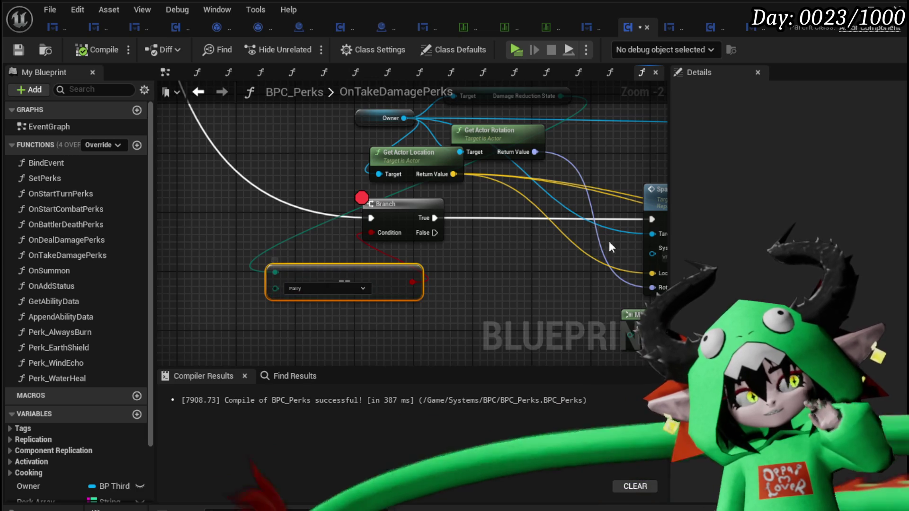
drag(580, 212, 591, 287)
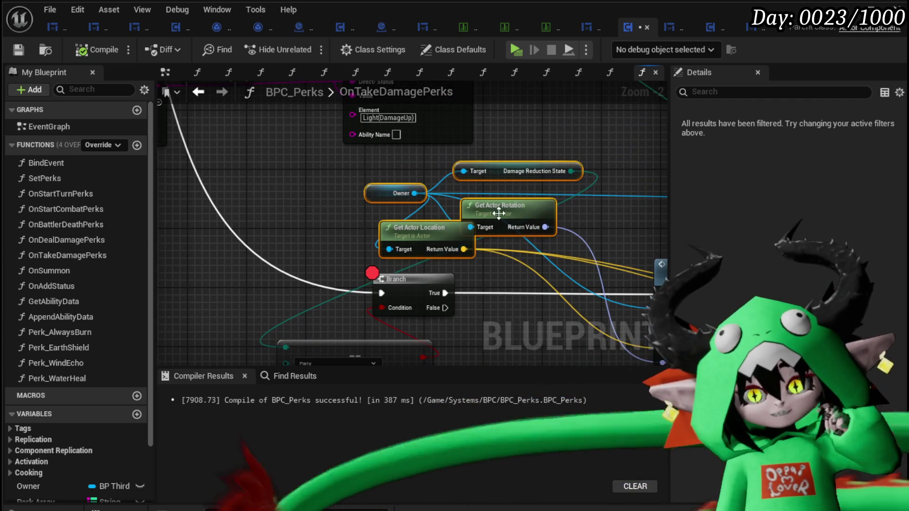
drag(498, 214, 377, 213)
drag(506, 206, 489, 176)
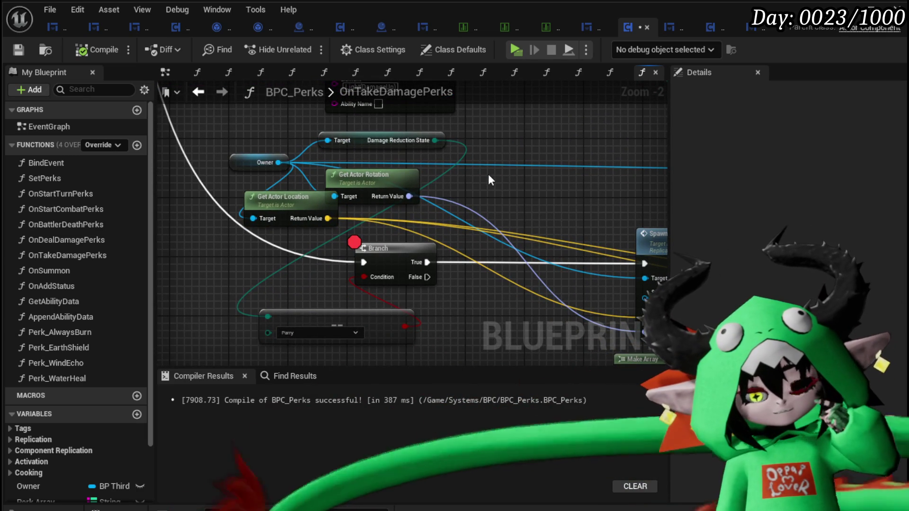
click(18, 50)
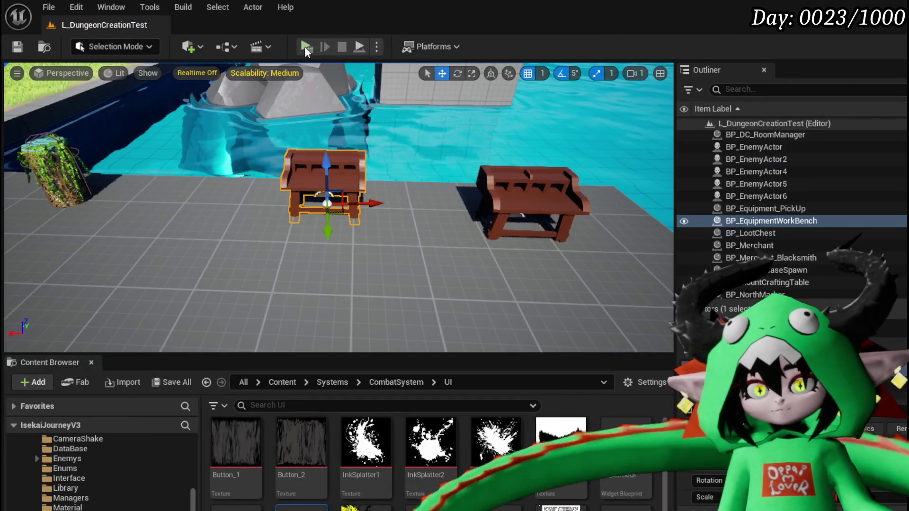
Play-test, choose X in the battle prompt, and walk into Slime_Wind's attack to hit the breakpoint.
click(305, 46)
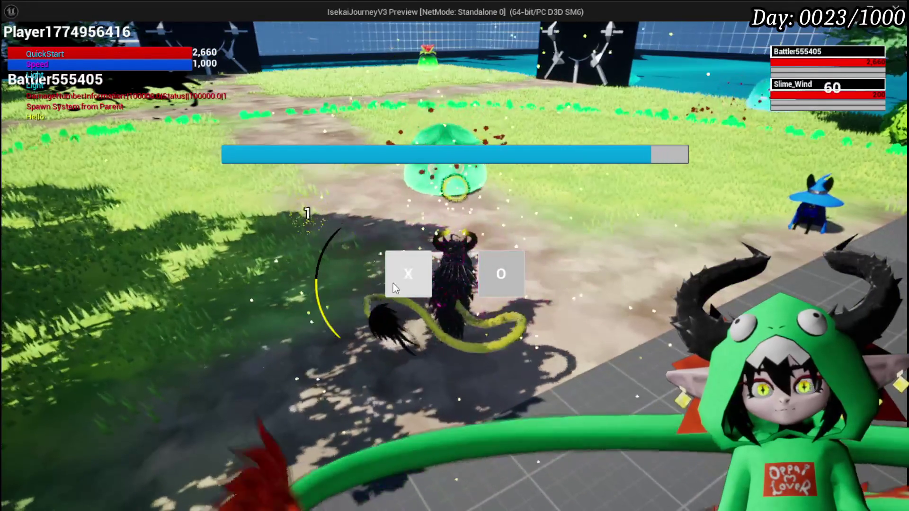
click(393, 283)
key(w)
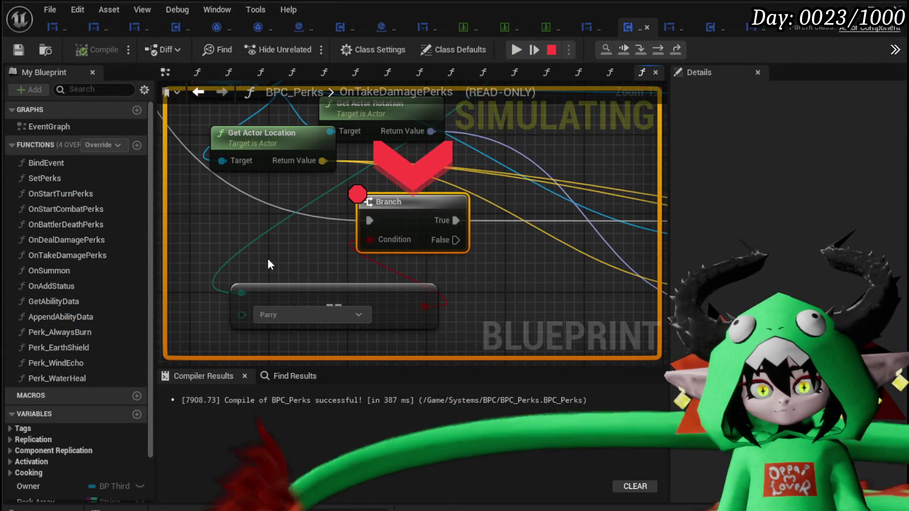
Resume through repeated Slime_Wind hits and check Get Actor Rotation returns Pitch 0, Yaw 0, Roll 0.
mouse_move(259, 244)
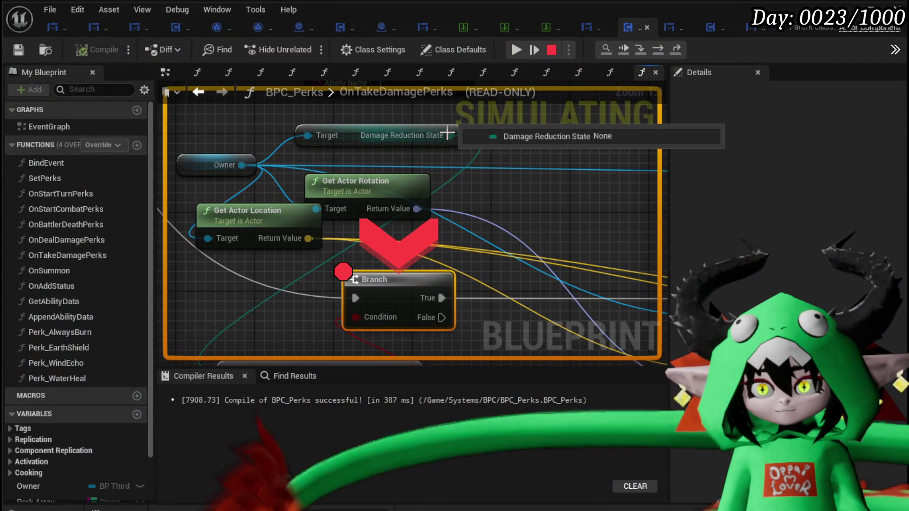
click(514, 50)
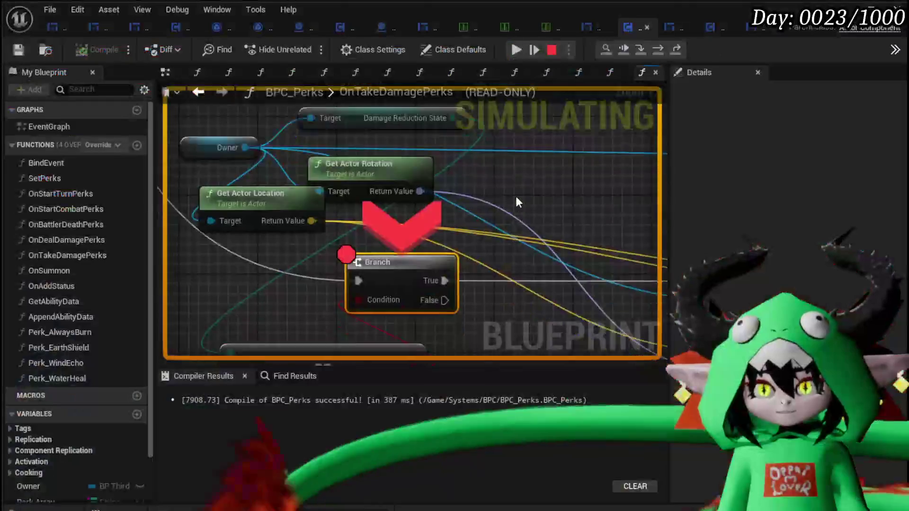
click(516, 49)
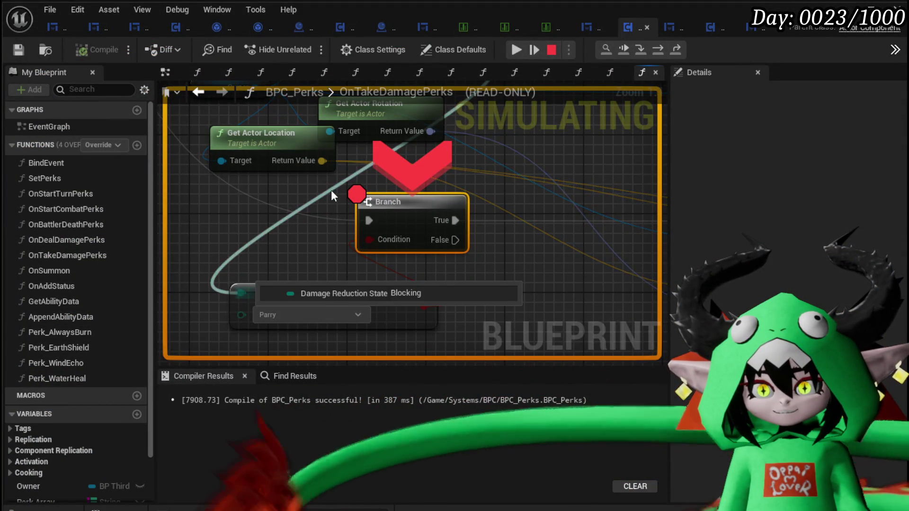
click(522, 47)
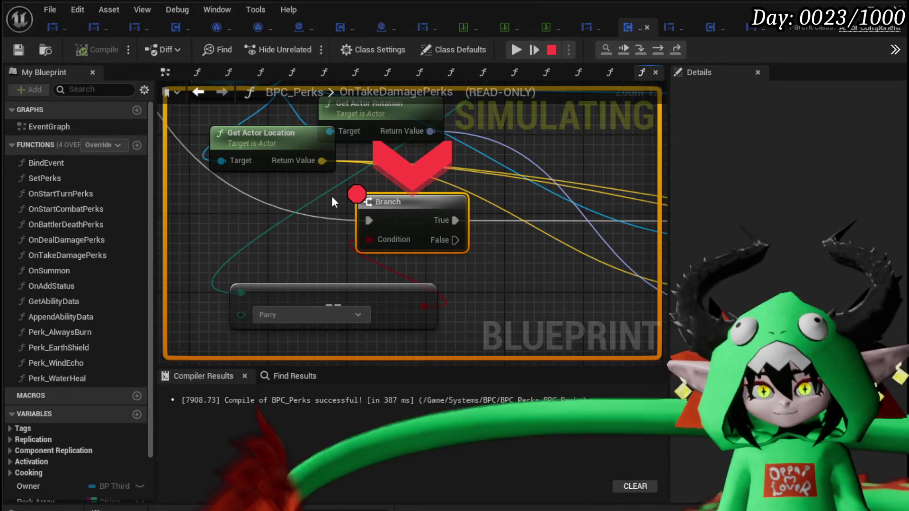
mouse_move(326, 196)
click(518, 50)
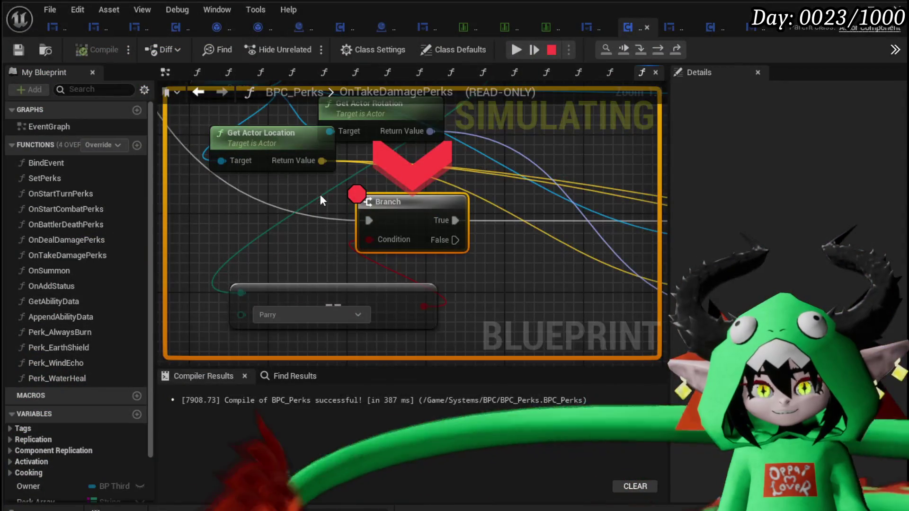
click(517, 54)
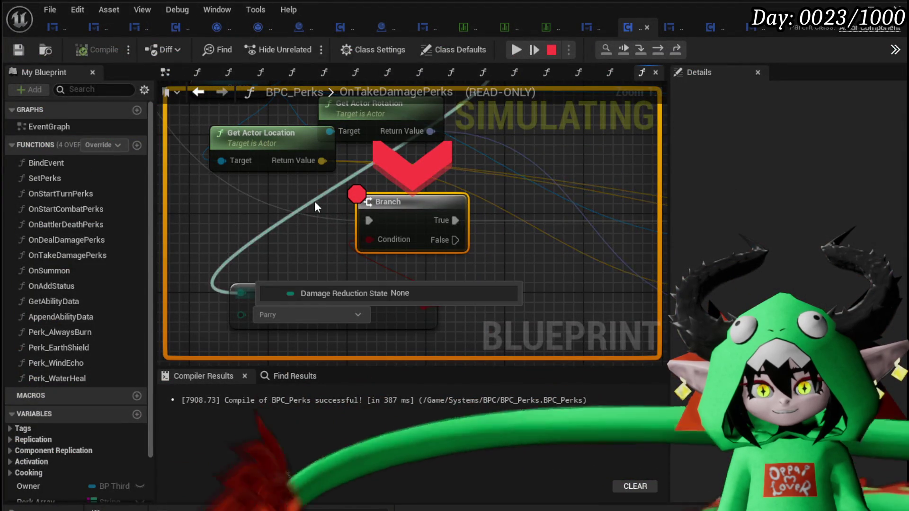
click(518, 48)
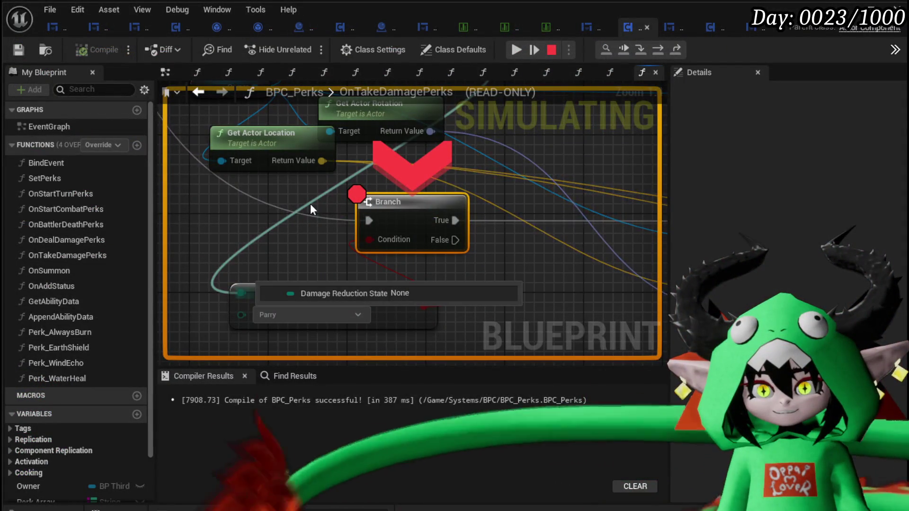
click(518, 51)
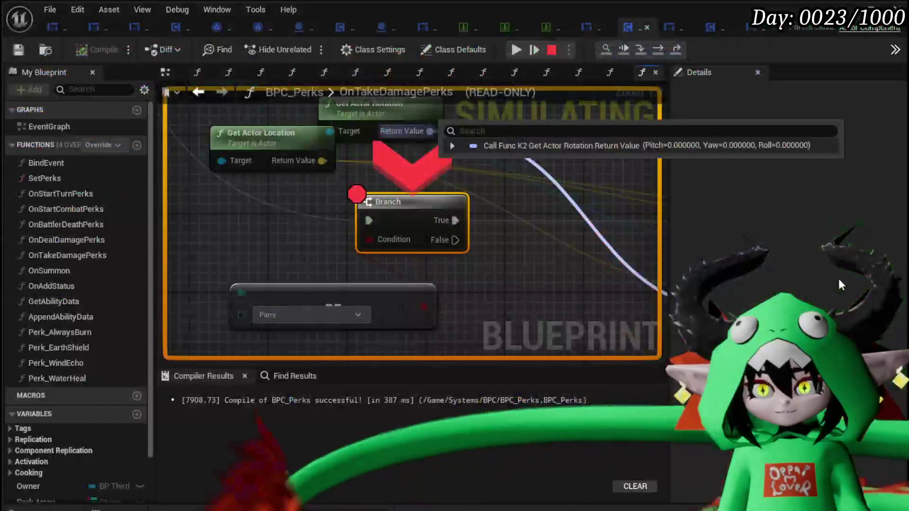
Resume twice more from the breakpoint while inspecting the Owner, Target and Branch nodes.
mouse_move(310, 204)
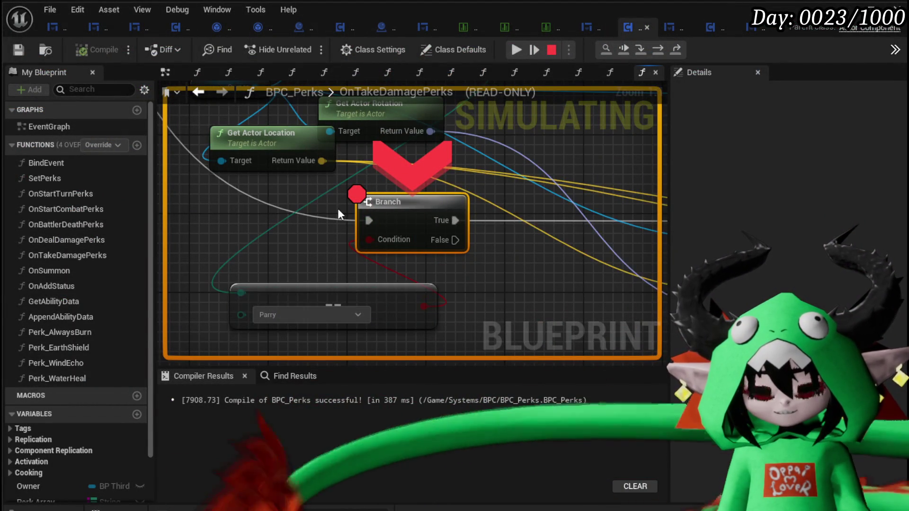
drag(338, 208, 327, 286)
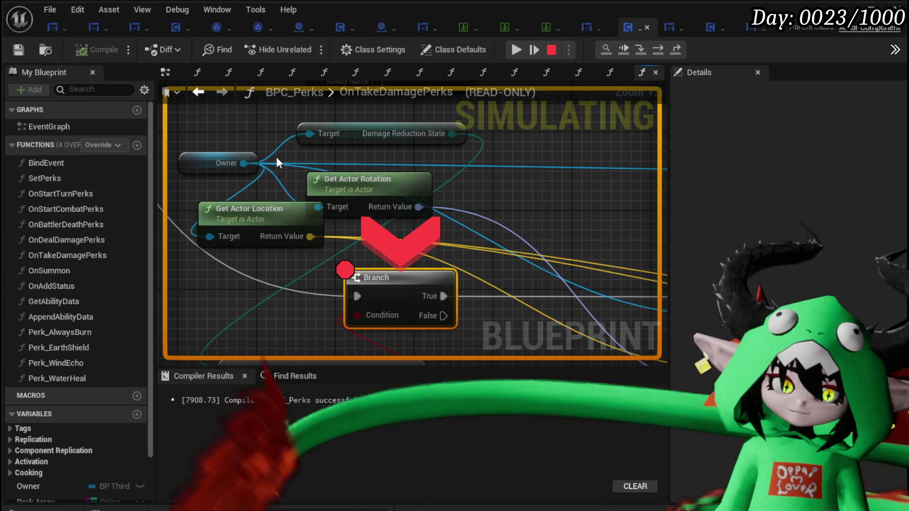
click(516, 50)
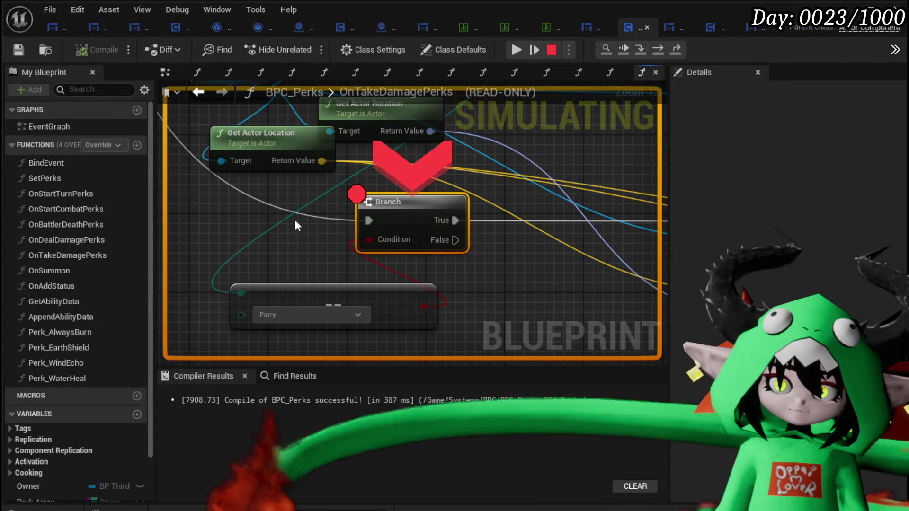
scroll(577, 270, down, 3)
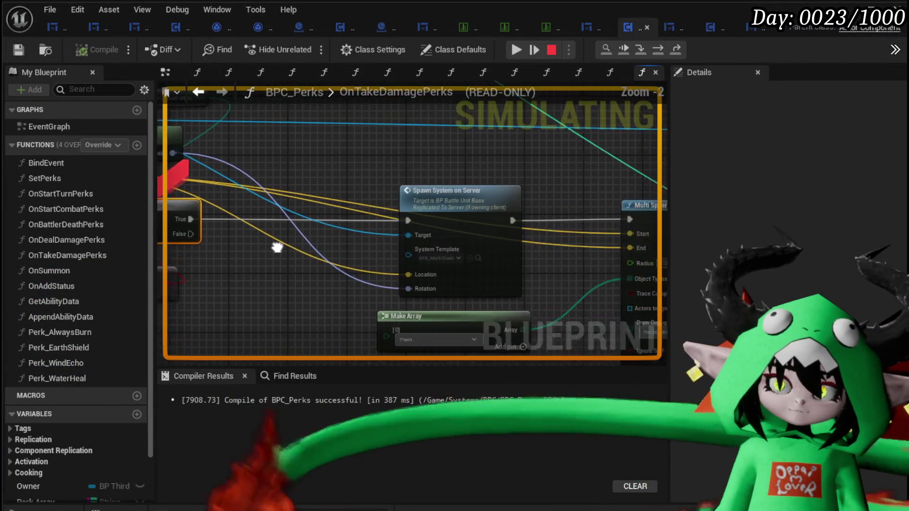
scroll(272, 246, up, 2)
drag(312, 206, 543, 245)
scroll(544, 245, down, 1)
scroll(487, 226, up, 1)
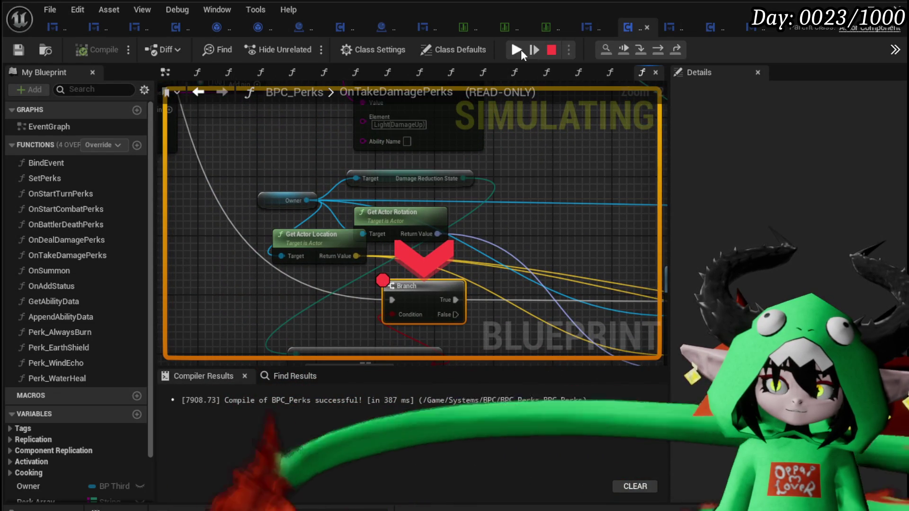
click(521, 50)
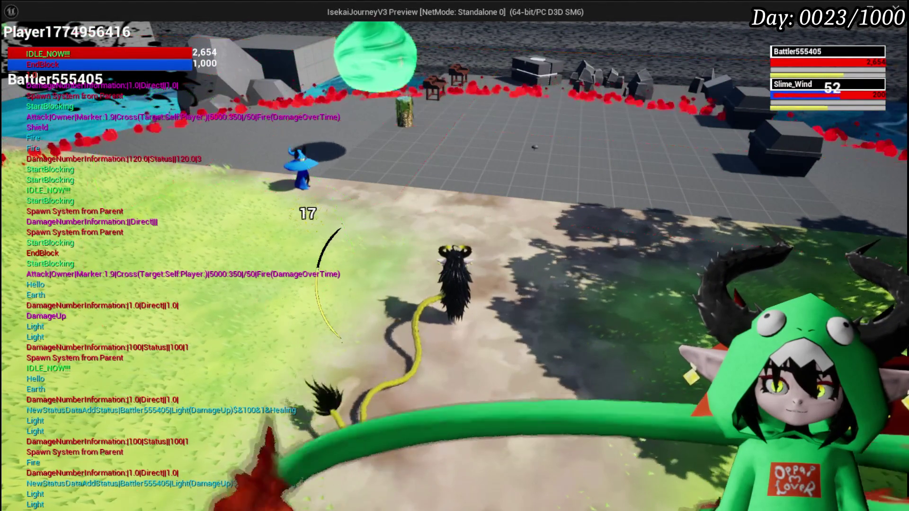
Stop the play session and pan to the area with the GET nodes.
key(Escape)
mouse_move(337, 188)
mouse_down()
mouse_move(501, 286)
mouse_move(344, 237)
mouse_move(398, 212)
mouse_up()
scroll(245, 193, up, 2)
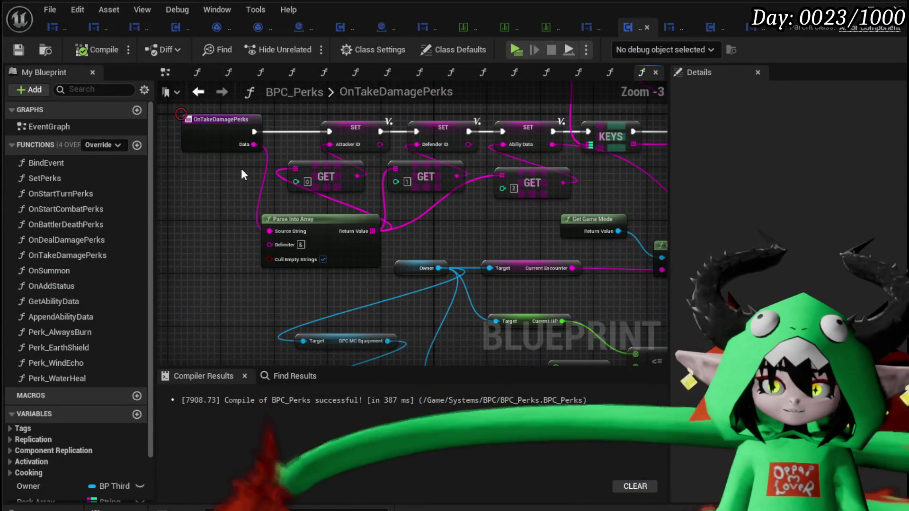
Add a Print String of the Data string between Branch True and Spawn System on Server.
mouse_move(295, 153)
mouse_down()
mouse_move(653, 297)
mouse_move(501, 288)
mouse_move(152, 237)
mouse_move(331, 310)
mouse_move(351, 397)
mouse_move(335, 280)
mouse_up()
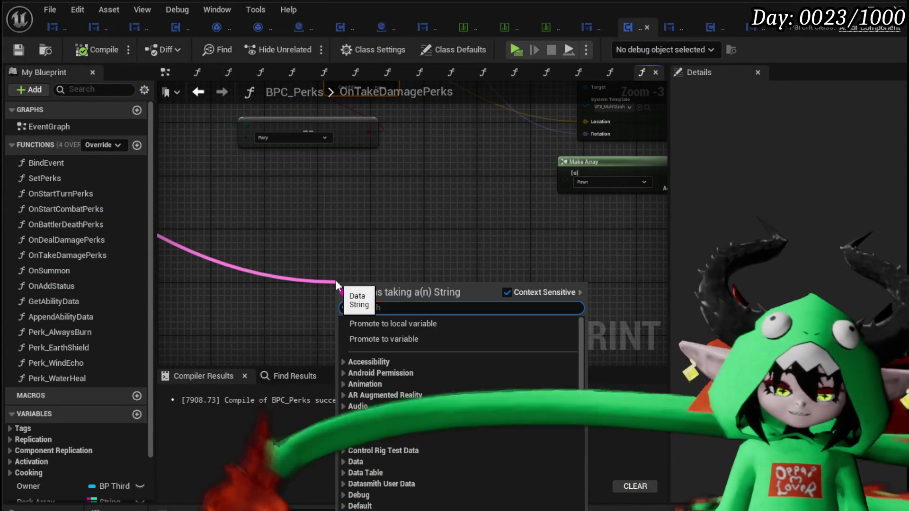
text(print String)
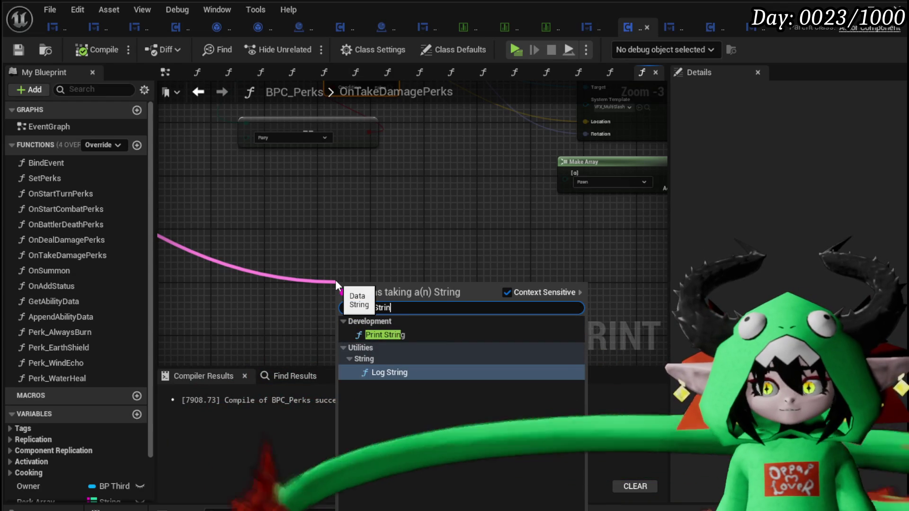
click(385, 335)
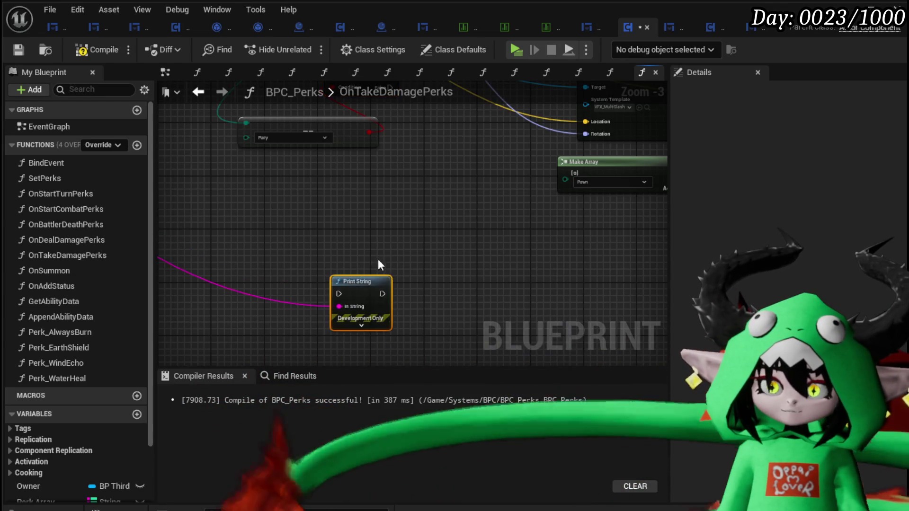
mouse_move(377, 259)
mouse_down()
mouse_move(453, 153)
mouse_move(374, 242)
mouse_up()
mouse_move(294, 182)
mouse_down()
mouse_move(353, 252)
mouse_move(484, 176)
mouse_move(489, 184)
mouse_up()
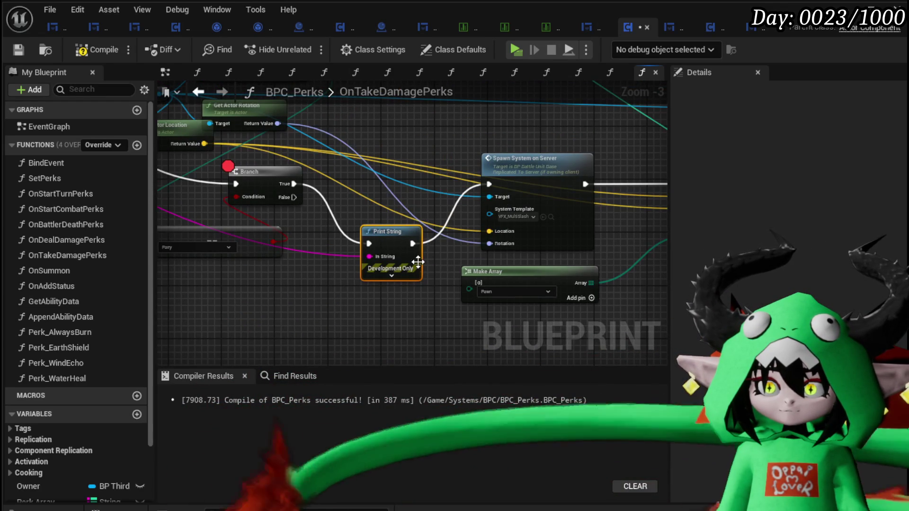
click(391, 275)
Set the Print String text colour to magenta and duration to 70, then compile.
click(404, 298)
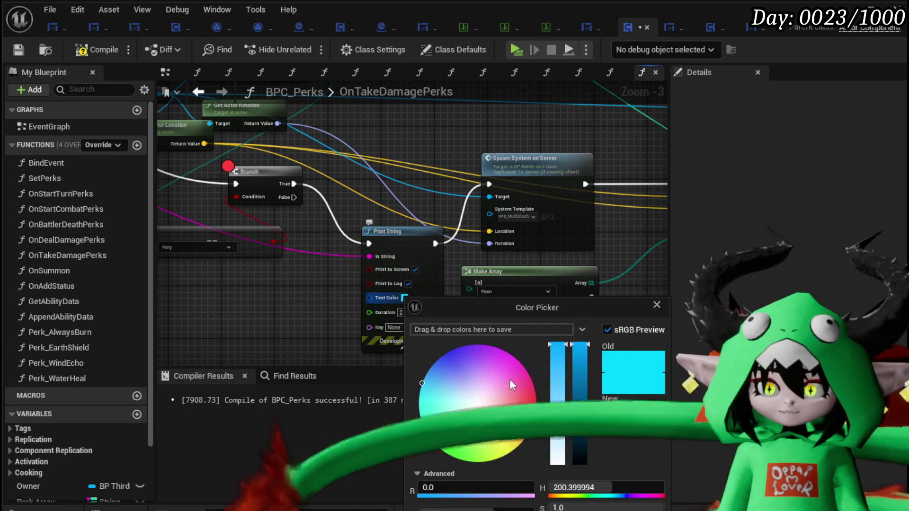
click(519, 361)
click(382, 274)
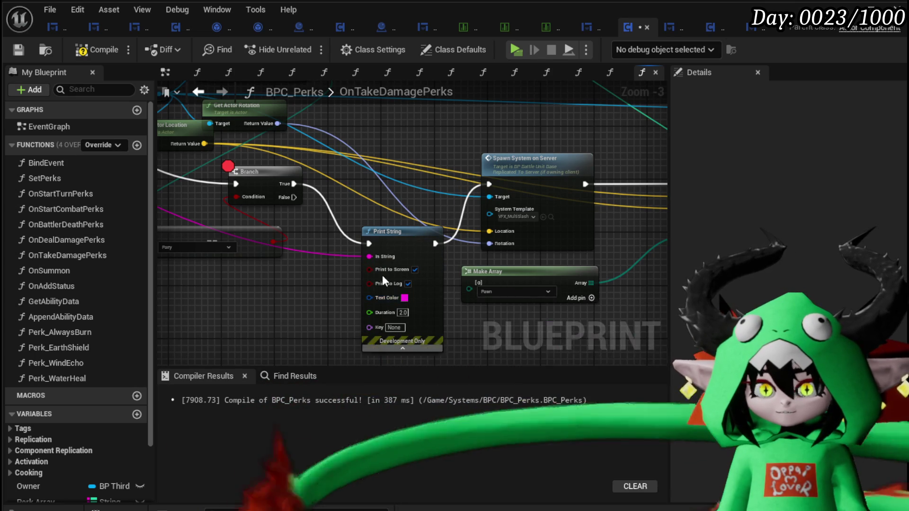
drag(405, 304, 384, 278)
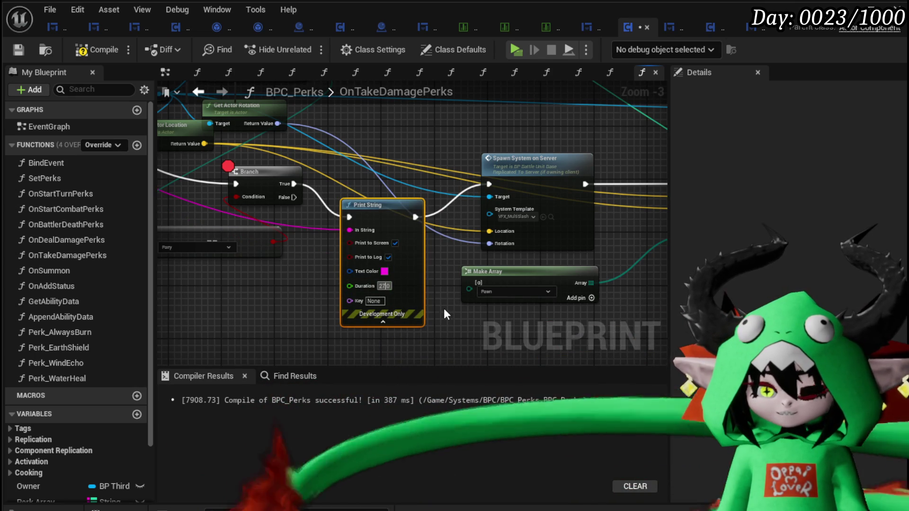
click(382, 286)
text(7)
key(Left)
key(BackSpace)
click(430, 300)
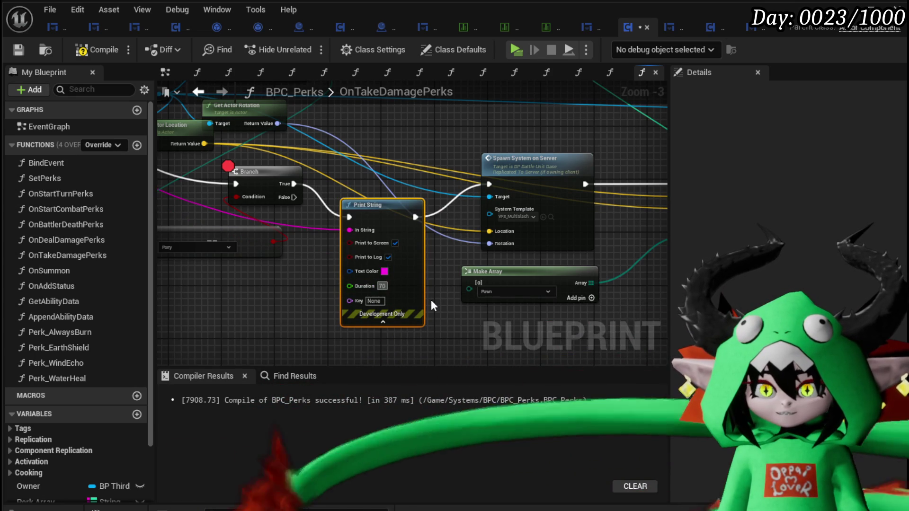
click(100, 55)
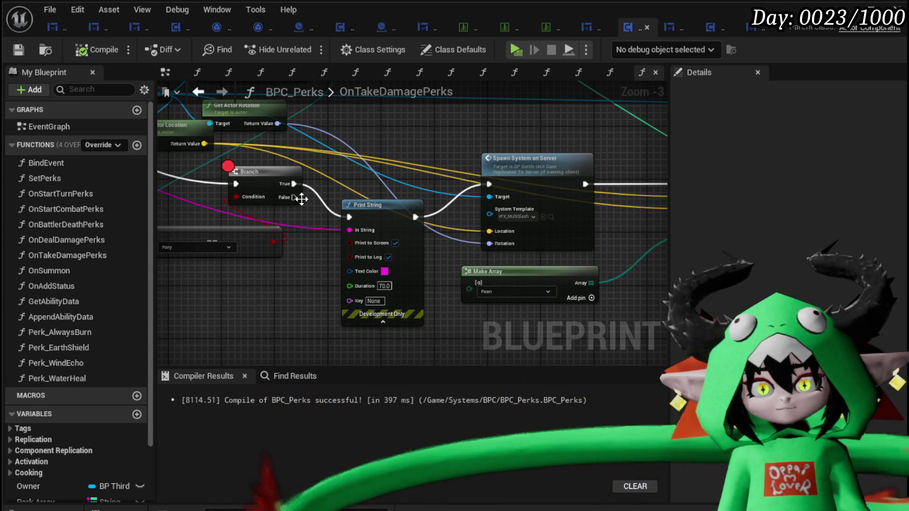
Change the compared damage state from Parry to Invincible and save BPC_Perks.
mouse_move(230, 269)
mouse_down()
mouse_move(277, 266)
mouse_move(310, 276)
mouse_up()
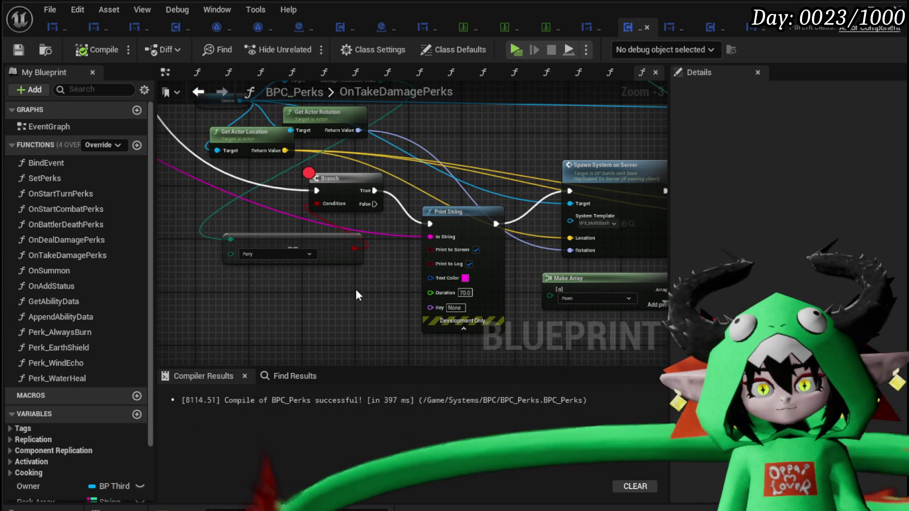
click(286, 254)
click(248, 296)
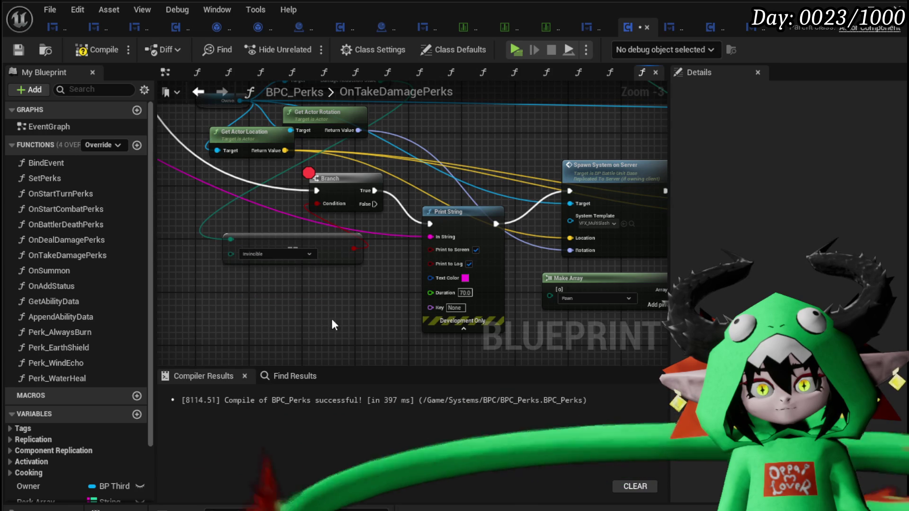
click(20, 50)
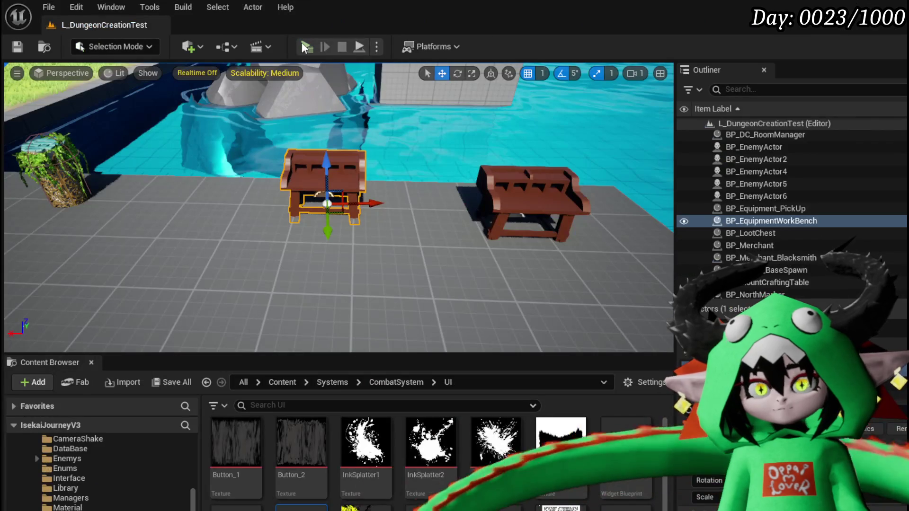
Play-test and pick X on the prompt until a Slime_Wind hit pauses at the Branch breakpoint.
click(306, 46)
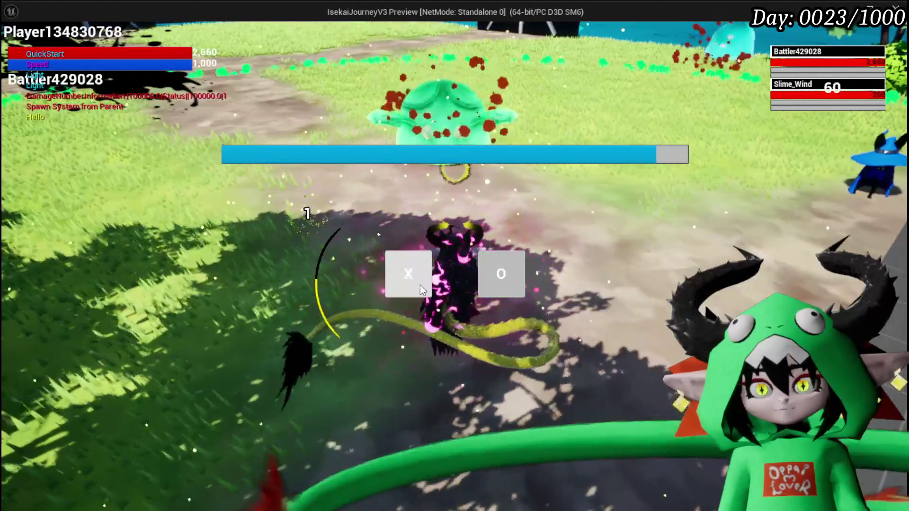
click(420, 285)
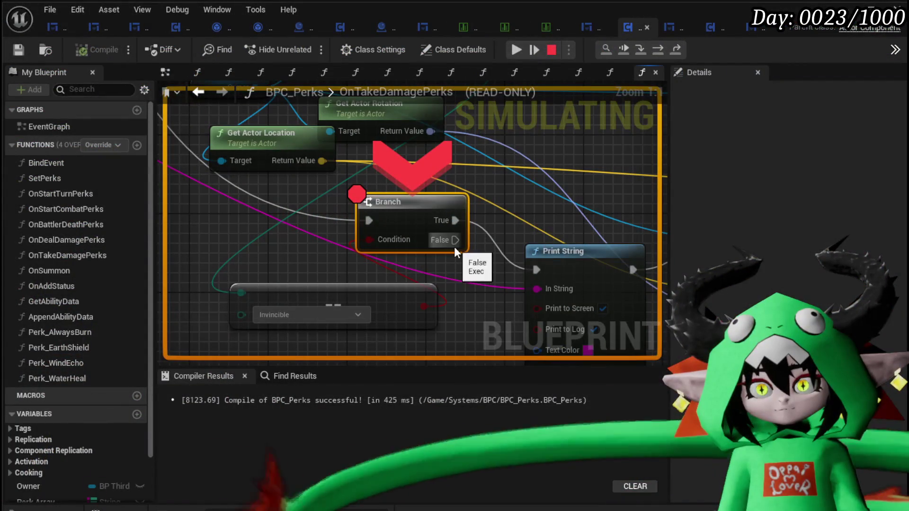
Move the breakpoint from the Branch node to the Print String node.
right_click(570, 264)
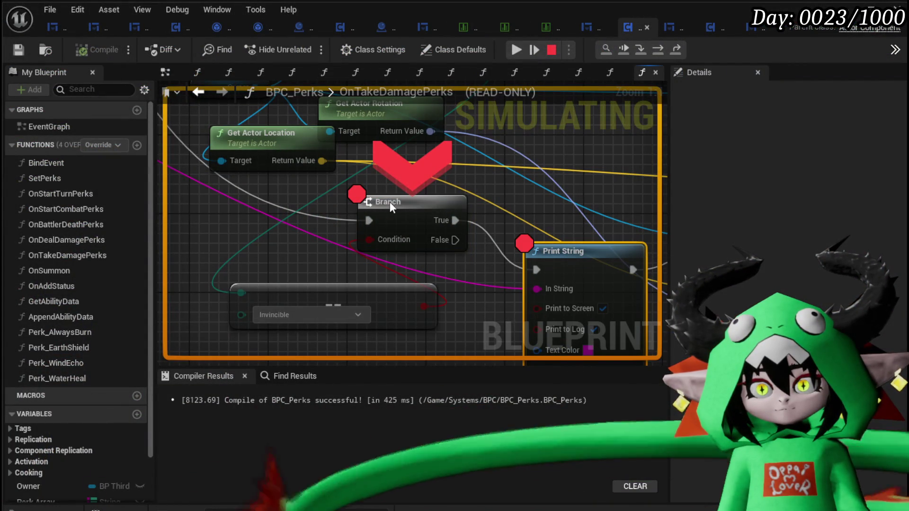
right_click(390, 202)
click(434, 274)
Resume to the Print String breakpoint, inspect its incoming Data text, then stop the play-test.
click(516, 51)
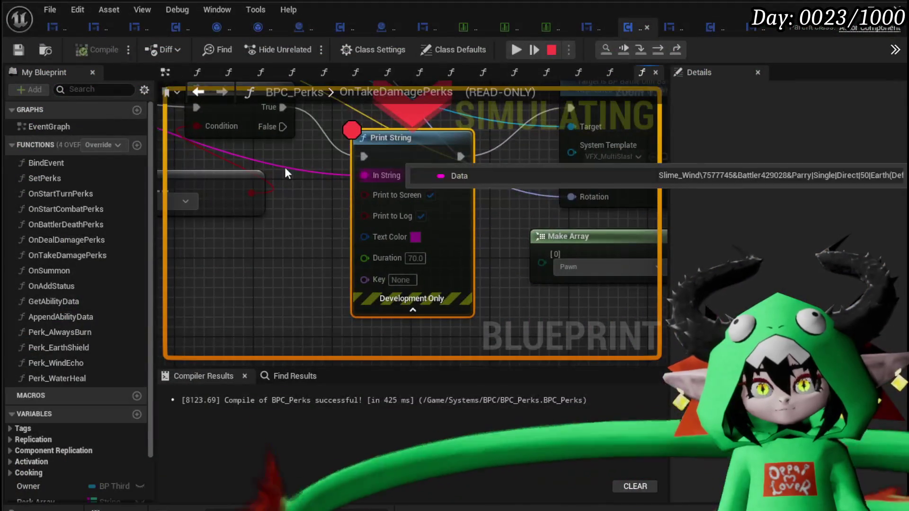
drag(285, 167, 431, 268)
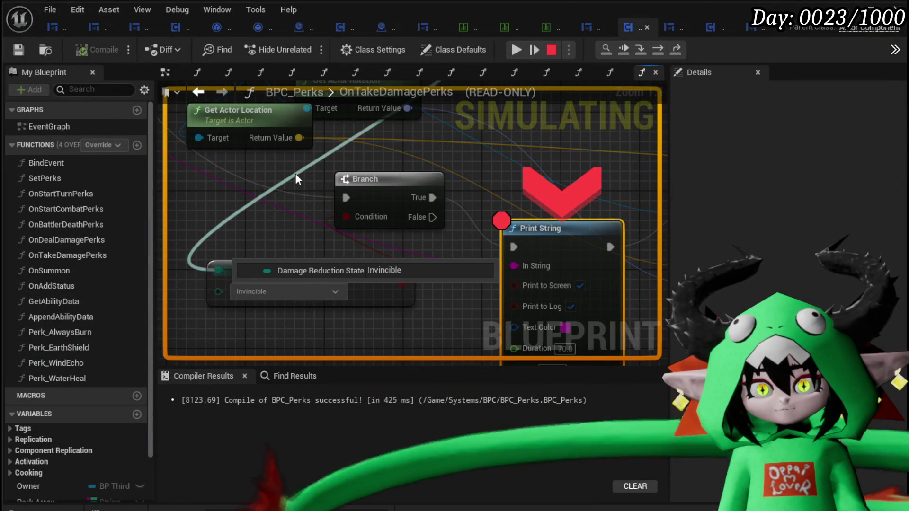
drag(496, 178, 379, 186)
mouse_move(362, 272)
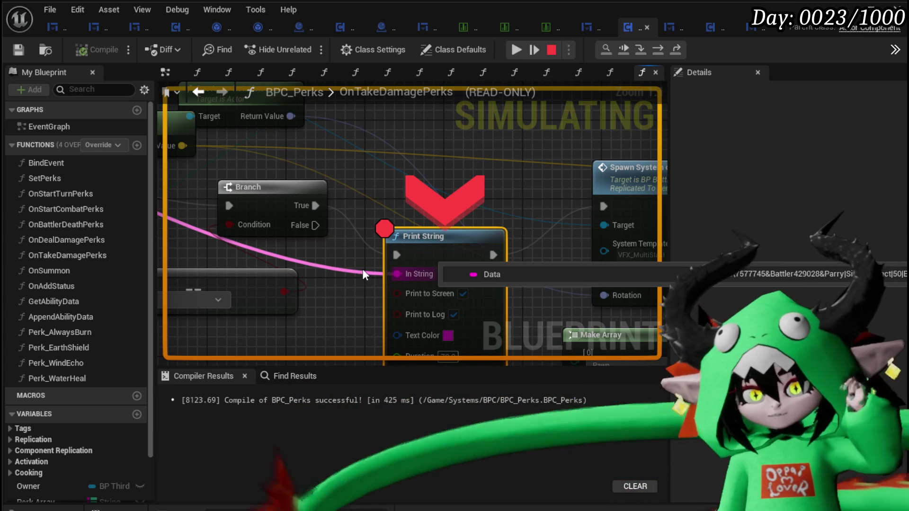
drag(362, 269, 517, 179)
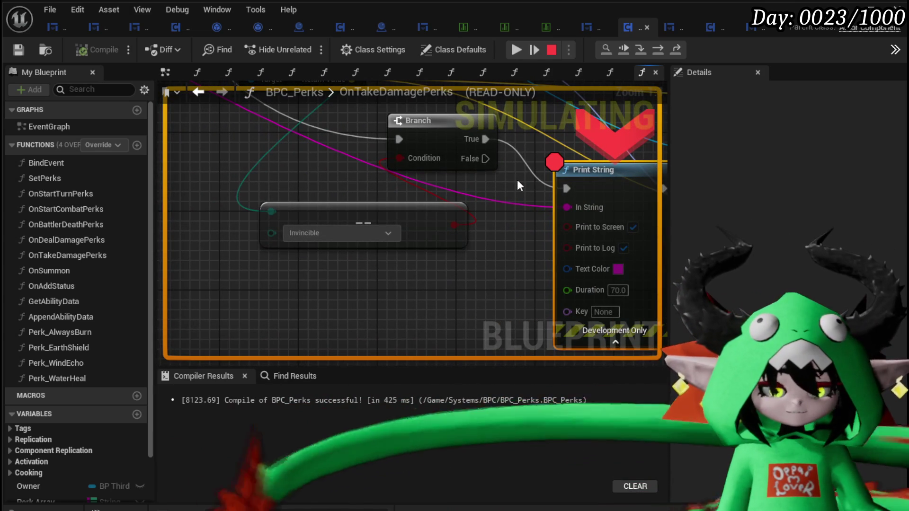
key(Escape)
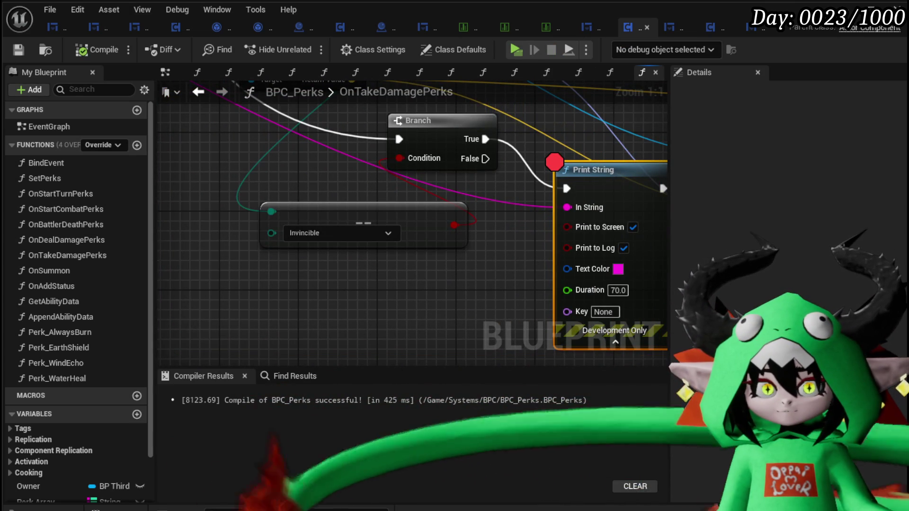
Add a Parse Into Array node fed from the In String data.
scroll(405, 200, down, 3)
drag(524, 215, 246, 226)
text(parse)
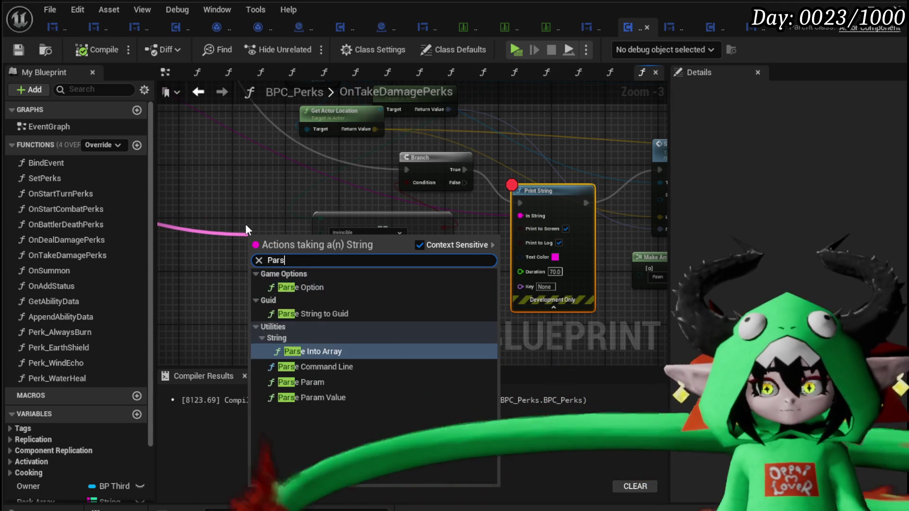
key(Return)
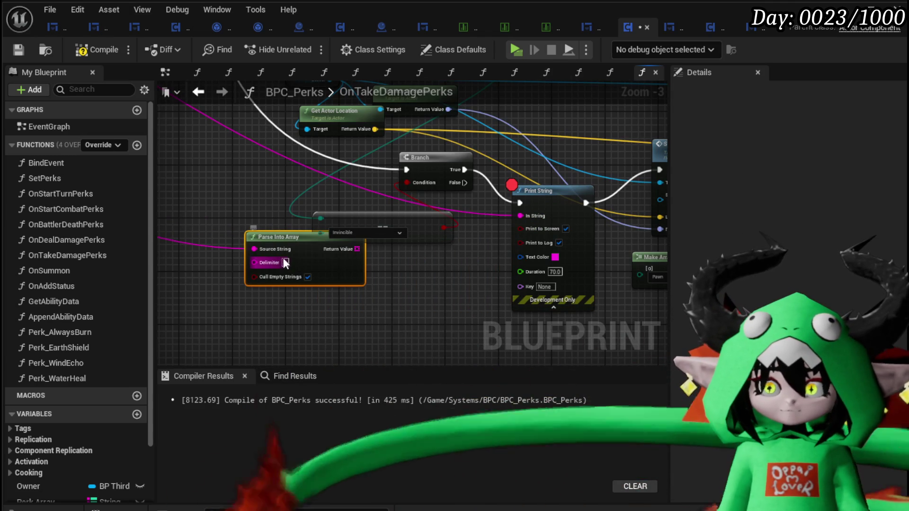
click(426, 285)
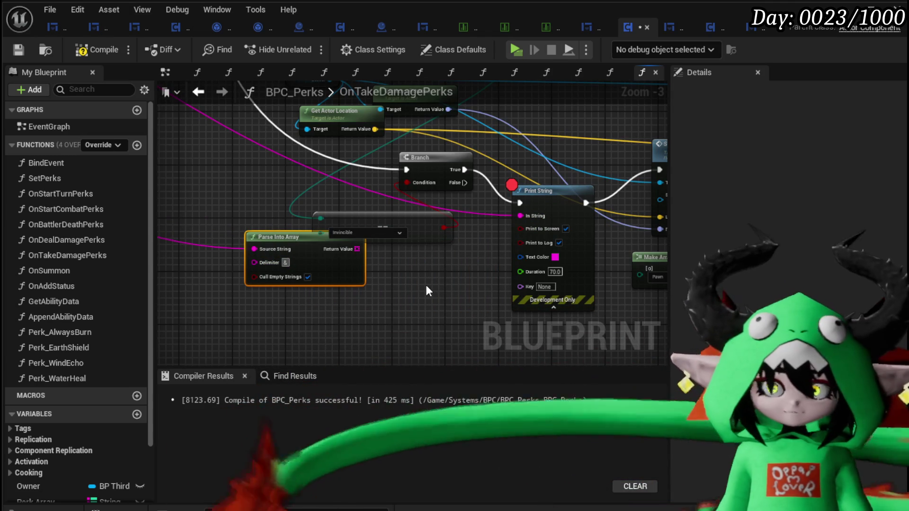
drag(328, 277, 239, 276)
Add a GET node taking element 0 from the parsed array.
mouse_move(264, 249)
mouse_down()
mouse_move(313, 296)
mouse_move(258, 317)
mouse_move(224, 316)
mouse_move(309, 306)
mouse_up()
text(get)
click(388, 378)
text(se)
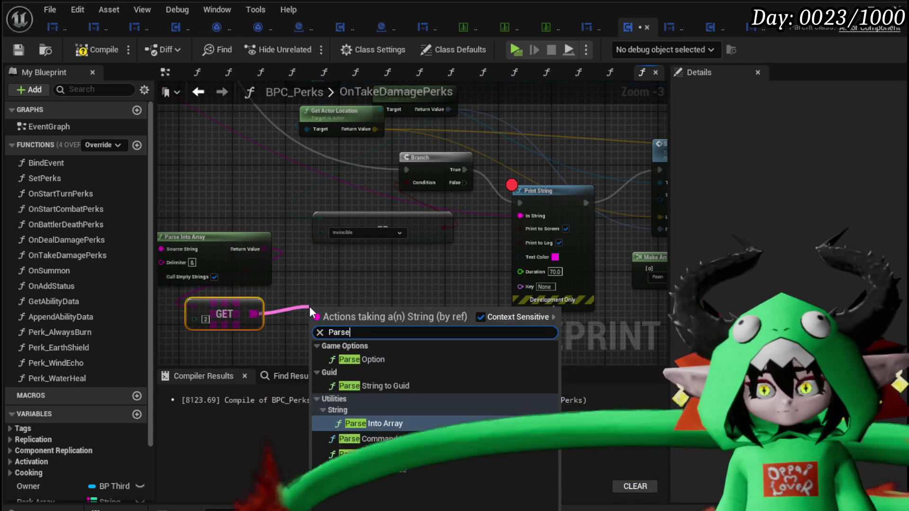
key(Return)
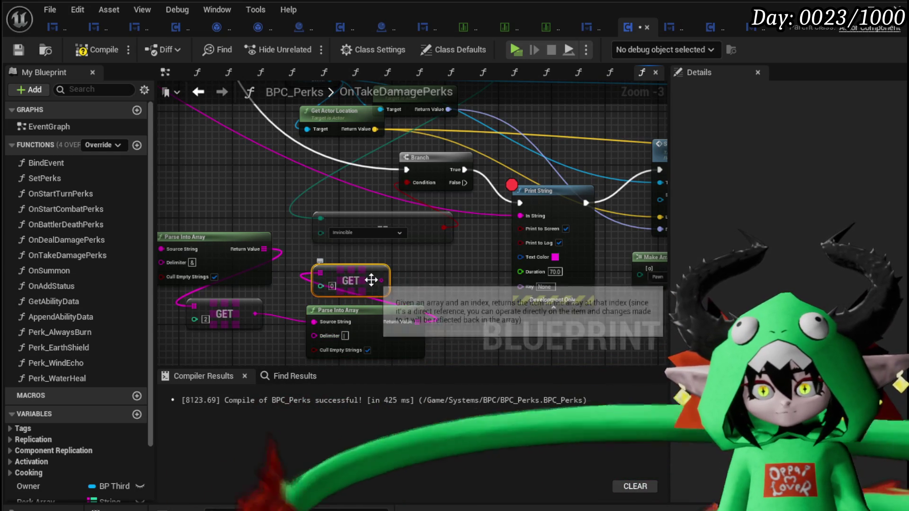
Compare the GET element's string for equality with Parry using an == node.
drag(381, 280, 420, 269)
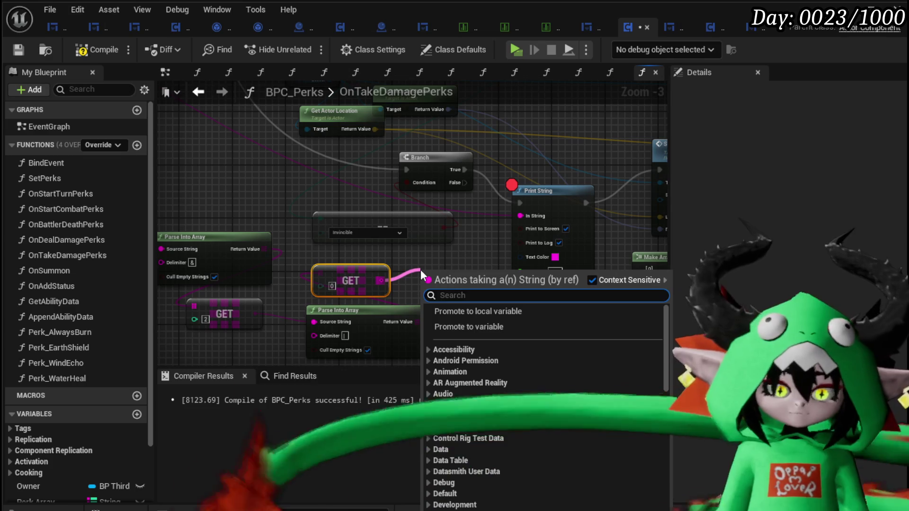
text(==)
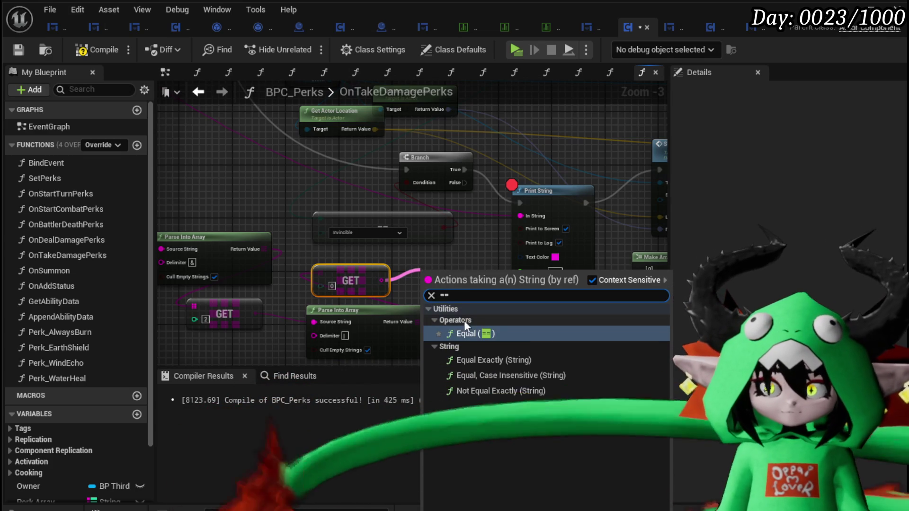
click(487, 369)
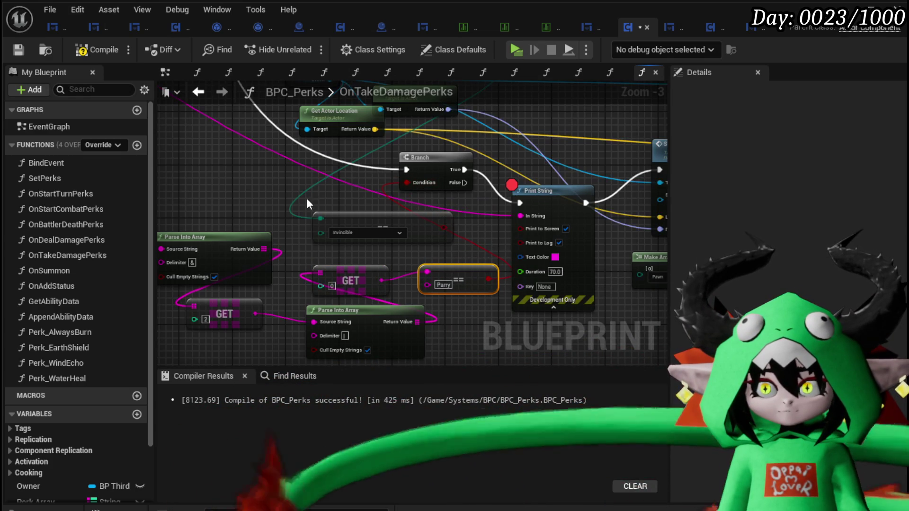
drag(344, 228, 352, 179)
Turn off Cull Empty Strings on the second split and resume, printing Parry|Single|Direct|50|Earth(DefenceUp).
click(374, 302)
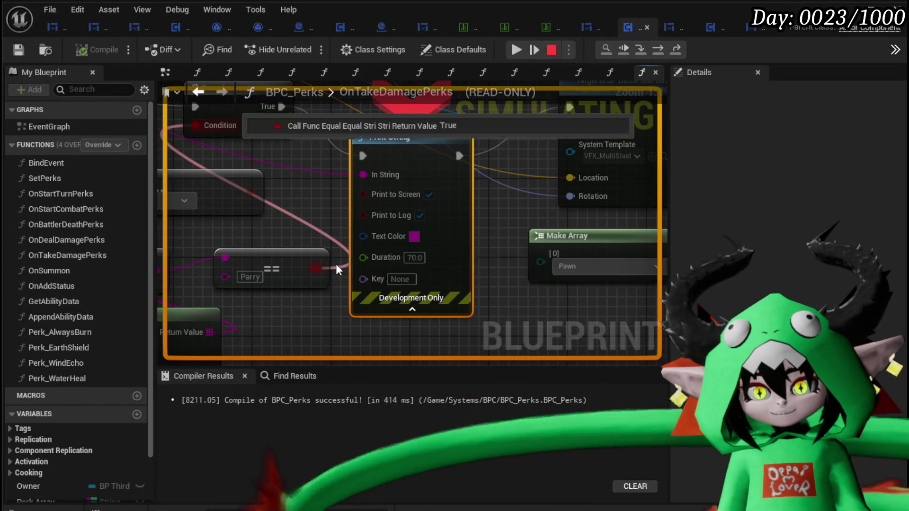
mouse_move(336, 269)
mouse_down()
mouse_move(465, 334)
mouse_move(393, 275)
mouse_up()
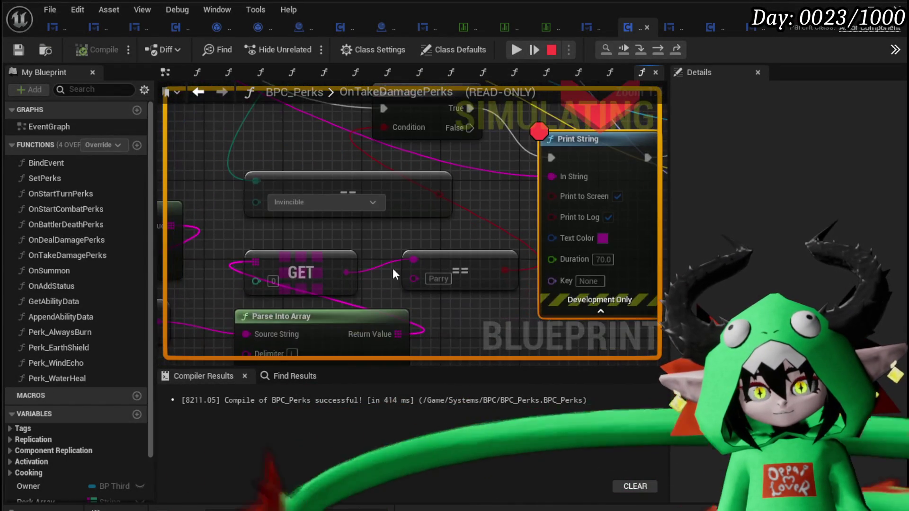
click(516, 49)
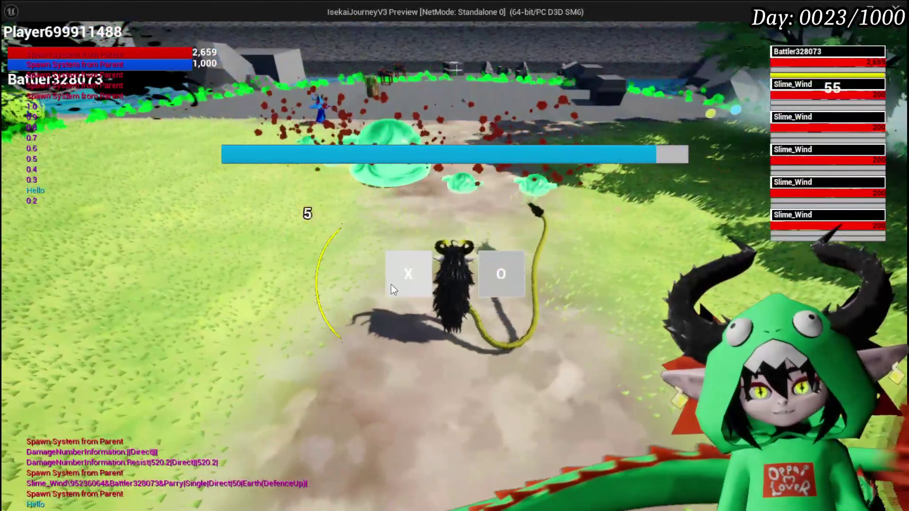
Answer the parry prompt and keep fighting Slime_Wind until the Print String breakpoint pauses play.
click(391, 285)
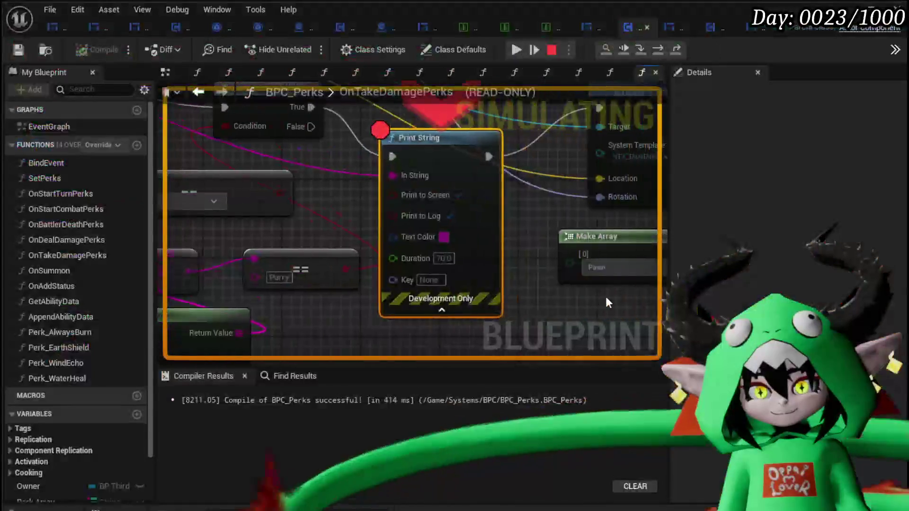
Remove the breakpoint from the Print String node and resume the paused play-test.
right_click(423, 144)
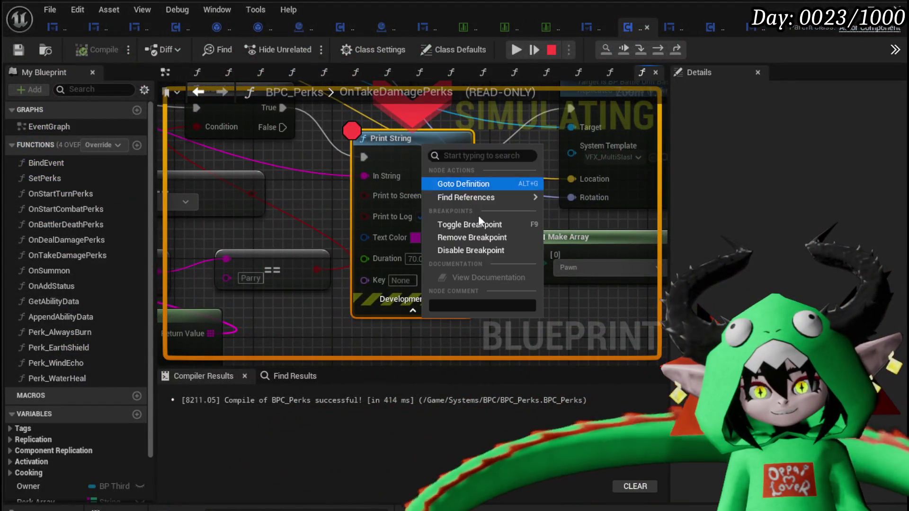
click(476, 240)
click(515, 49)
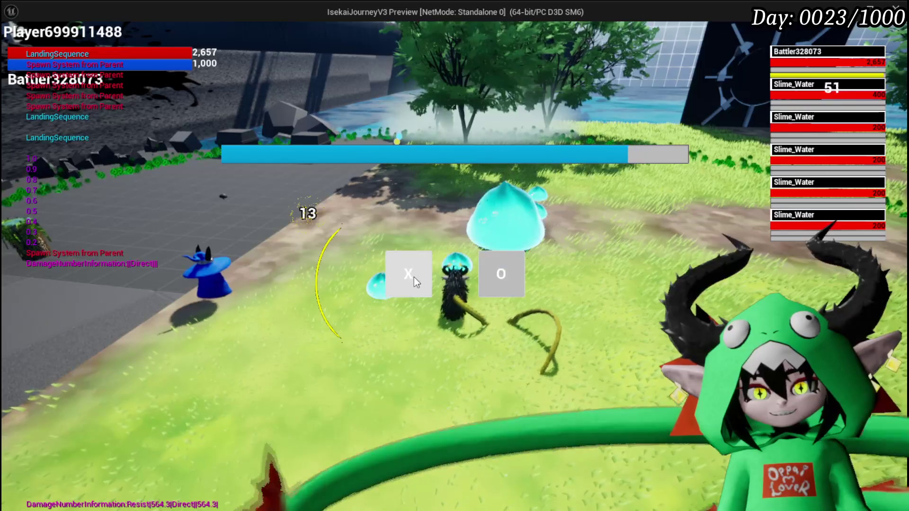
Answer the parry prompt, then cast the Defence UP and Void Movement cards.
click(414, 277)
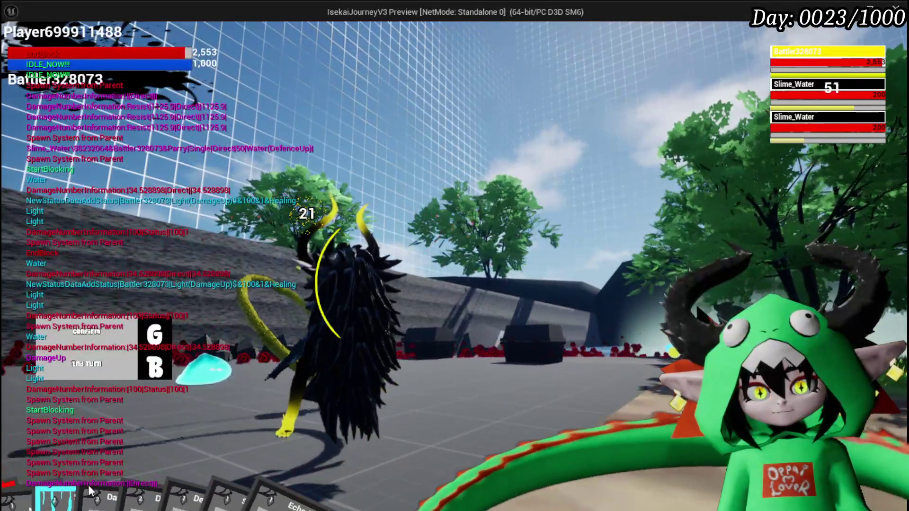
click(90, 491)
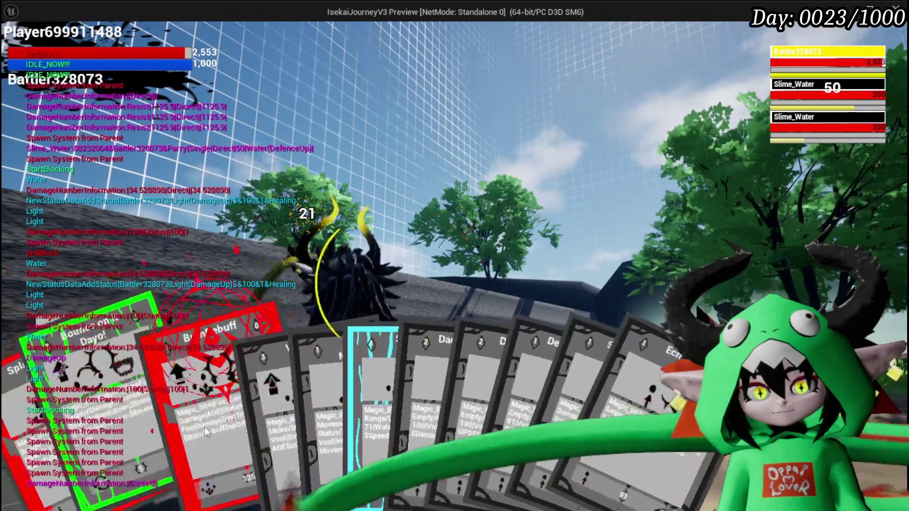
click(352, 374)
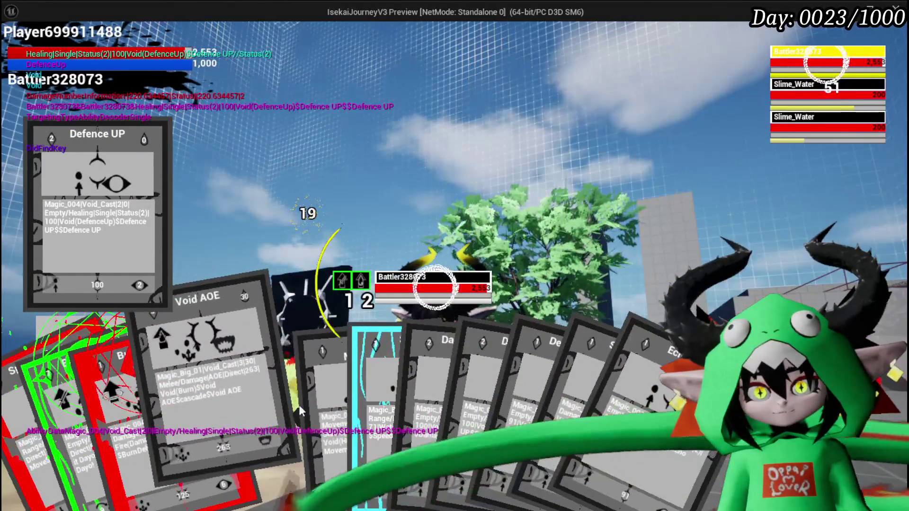
click(294, 402)
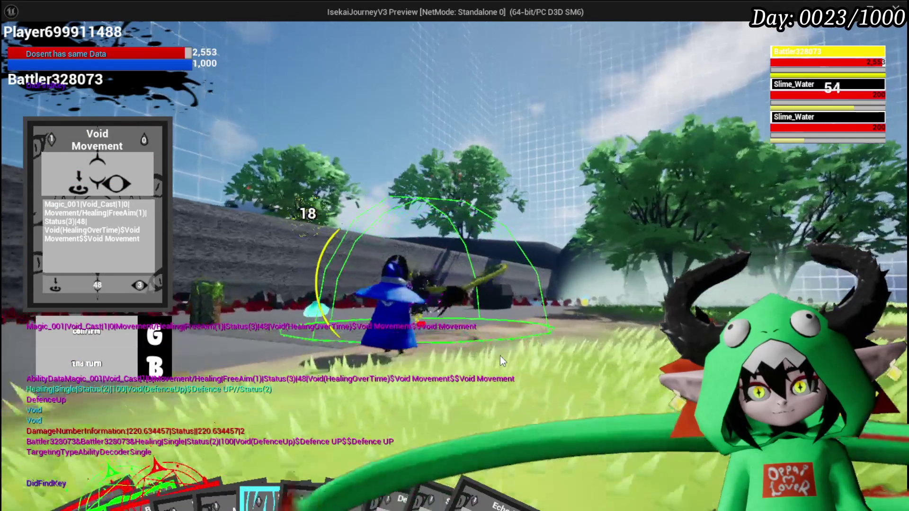
key(g)
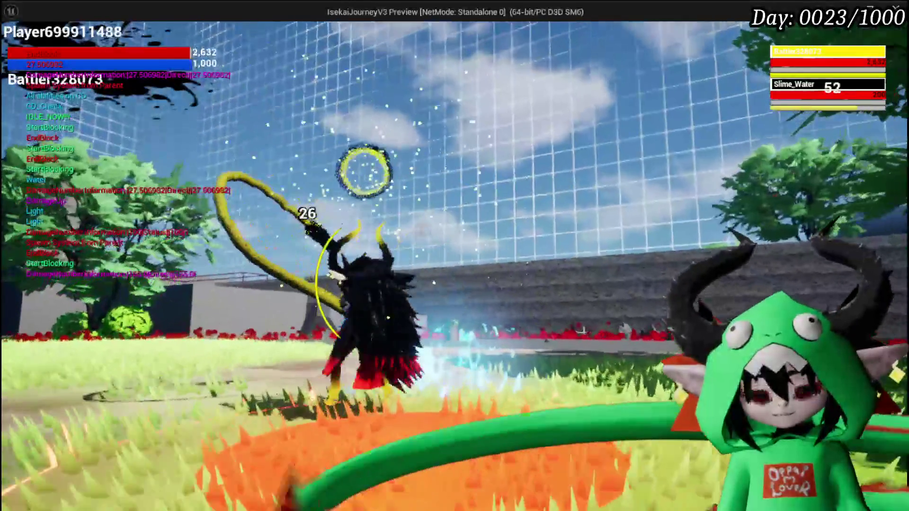
Cast Splash Move and a defence card to finish off Slime_Fire.
key(Tab)
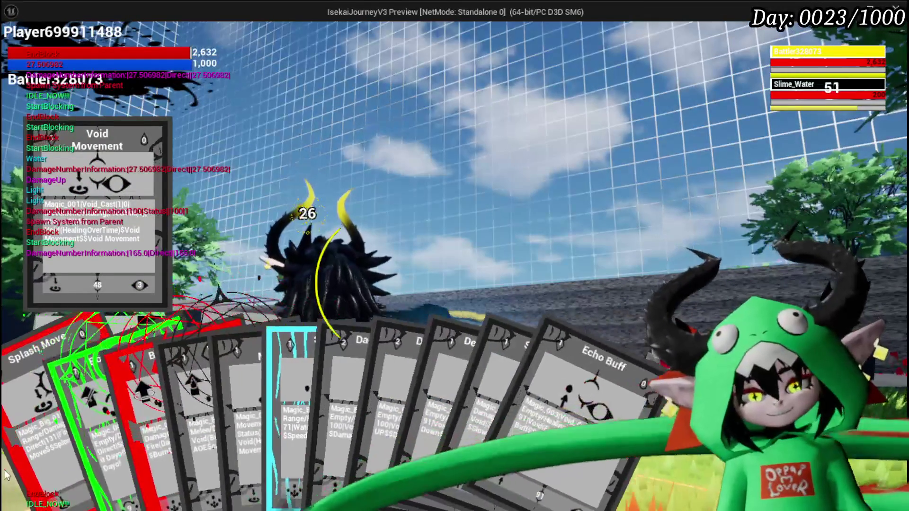
click(99, 433)
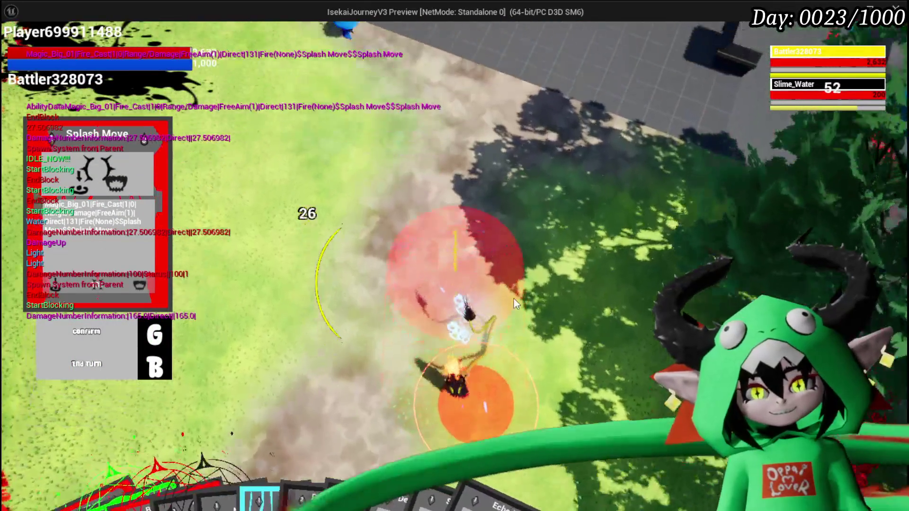
key(g)
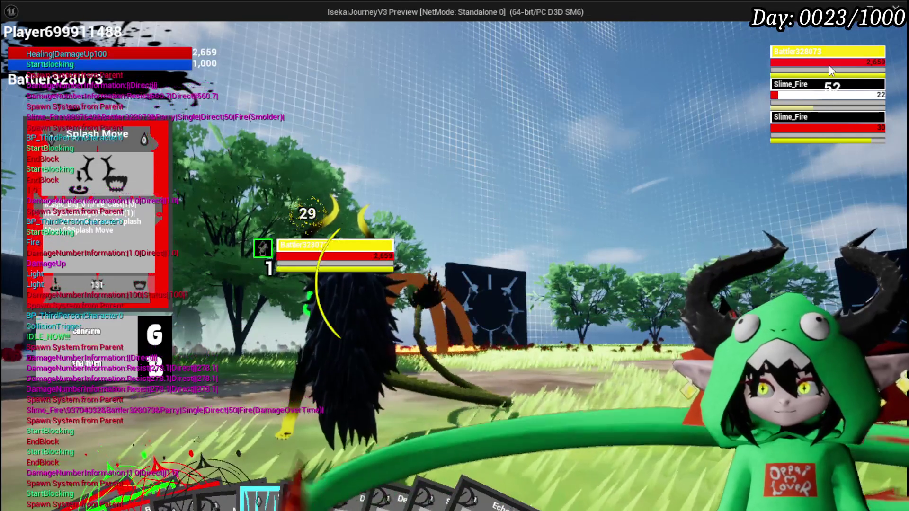
mouse_move(481, 427)
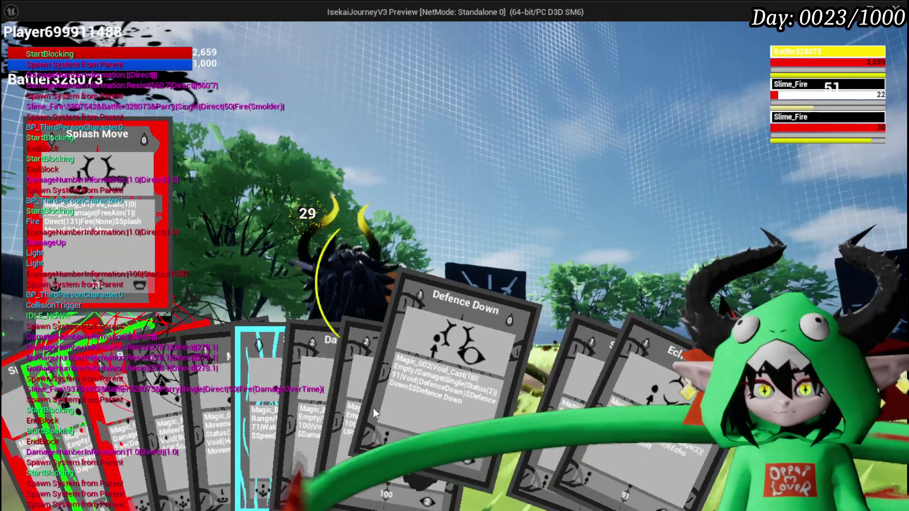
click(408, 407)
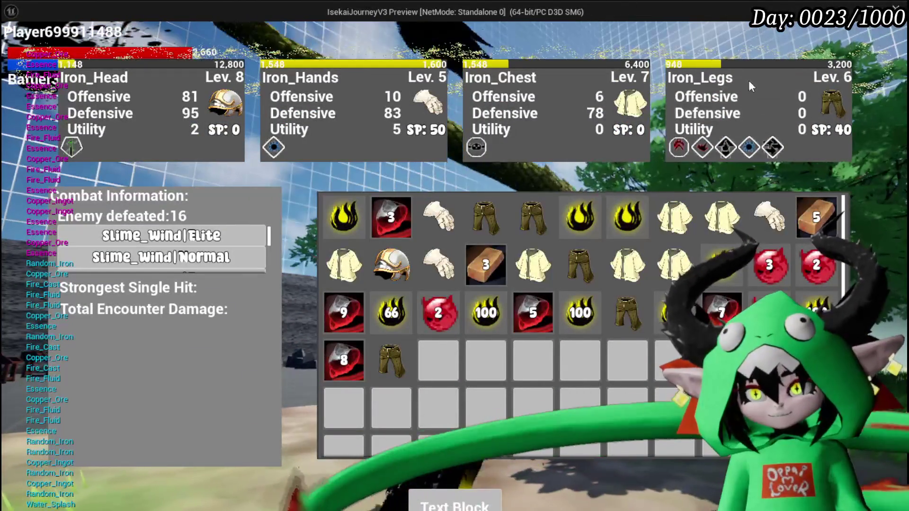
Save the game from the in-game settings menu, then stop Play In Editor.
mouse_move(373, 253)
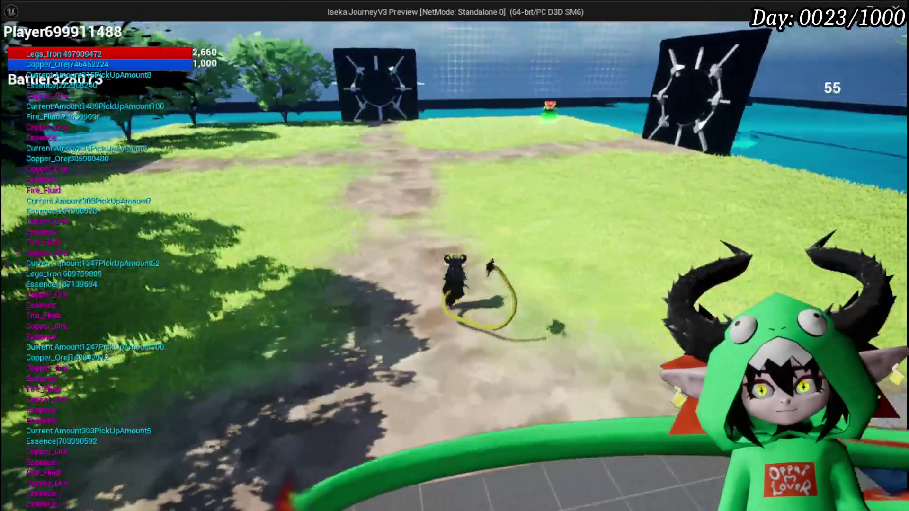
key(Escape)
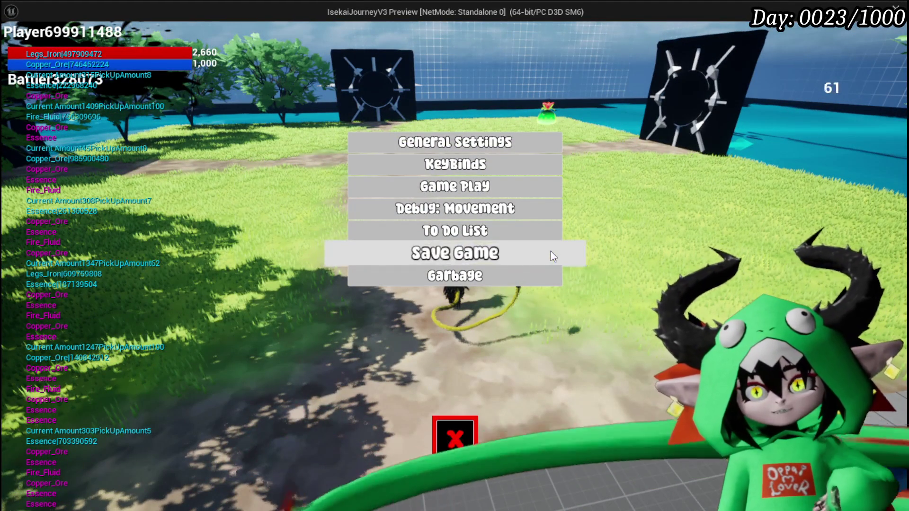
click(550, 252)
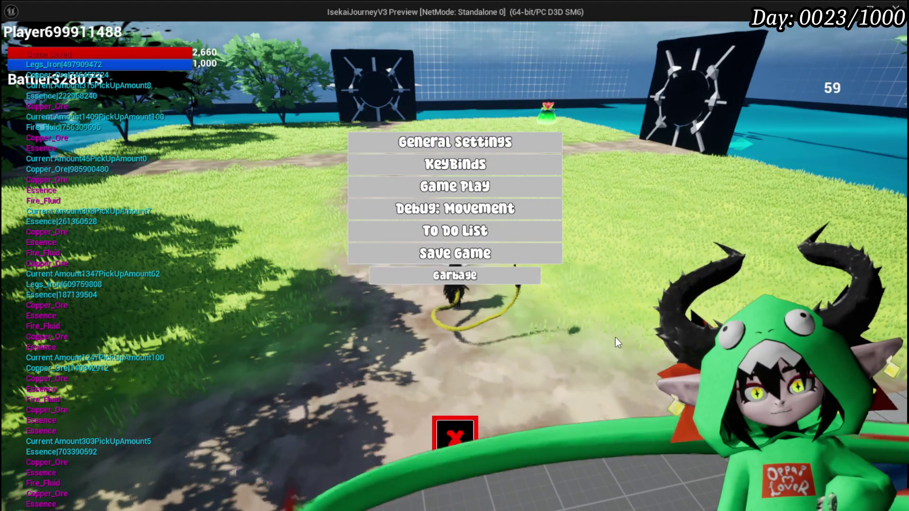
click(434, 421)
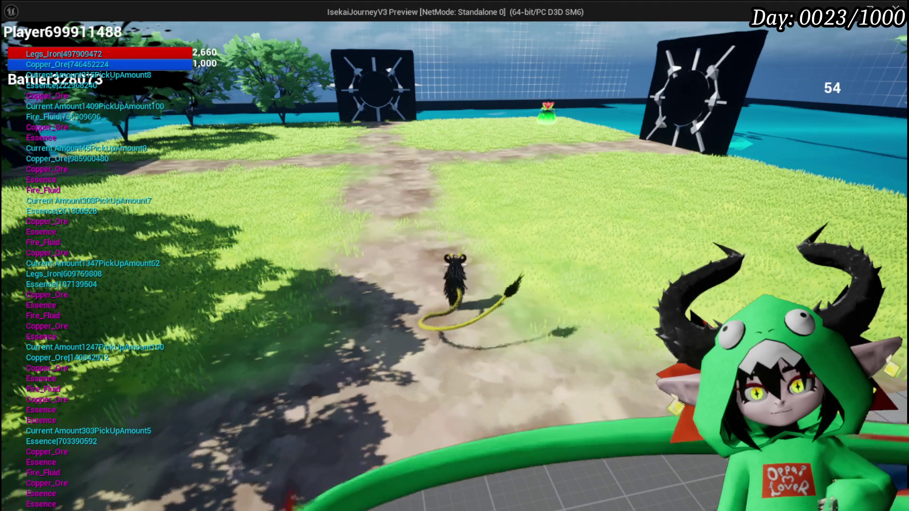
key(Escape)
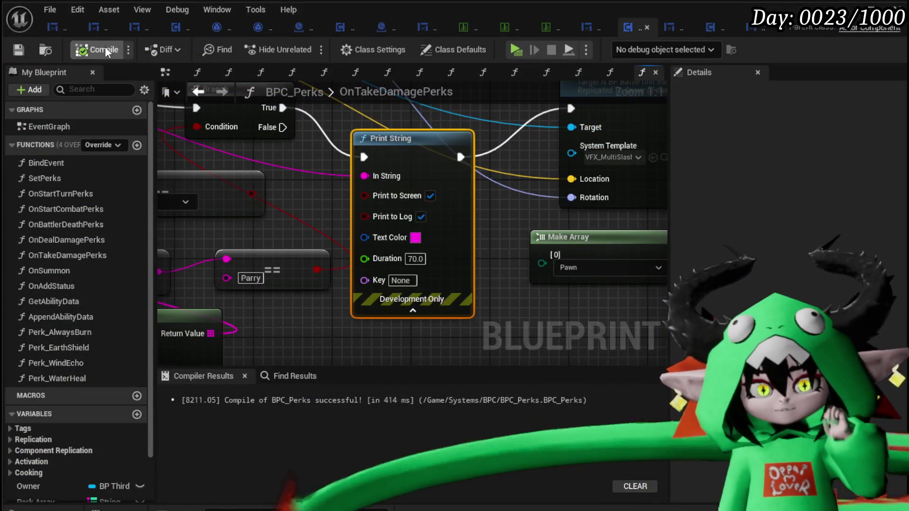
Connect Branch True directly to Spawn System on Server and save BPC_Perks.
mouse_move(240, 151)
mouse_down()
mouse_move(570, 144)
mouse_move(529, 152)
mouse_up()
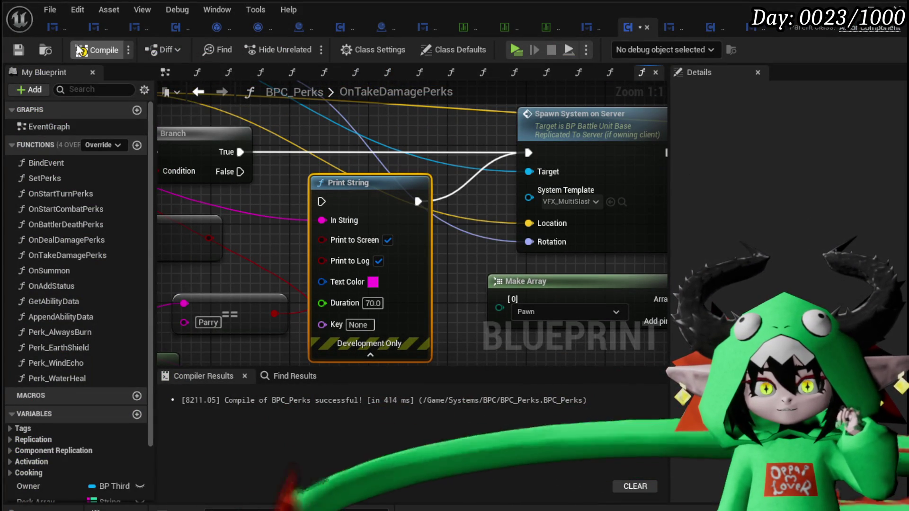
click(18, 50)
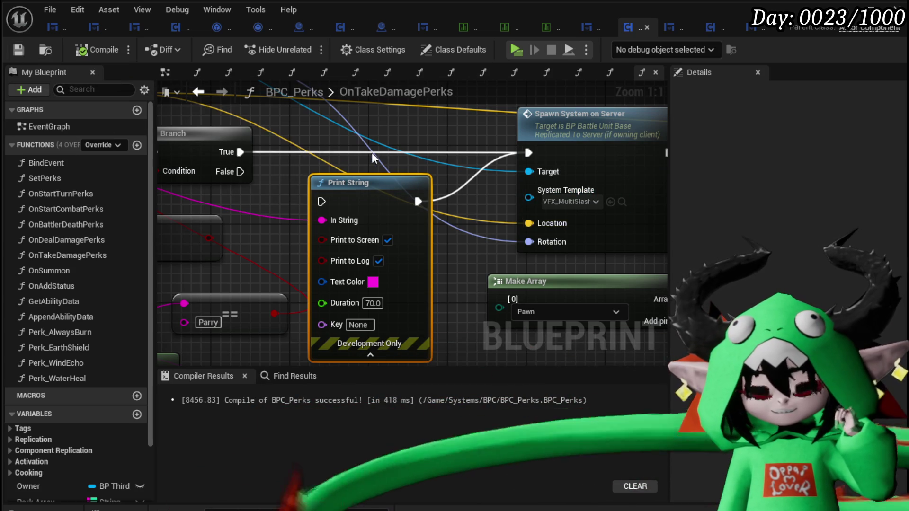
scroll(379, 156, down, 4)
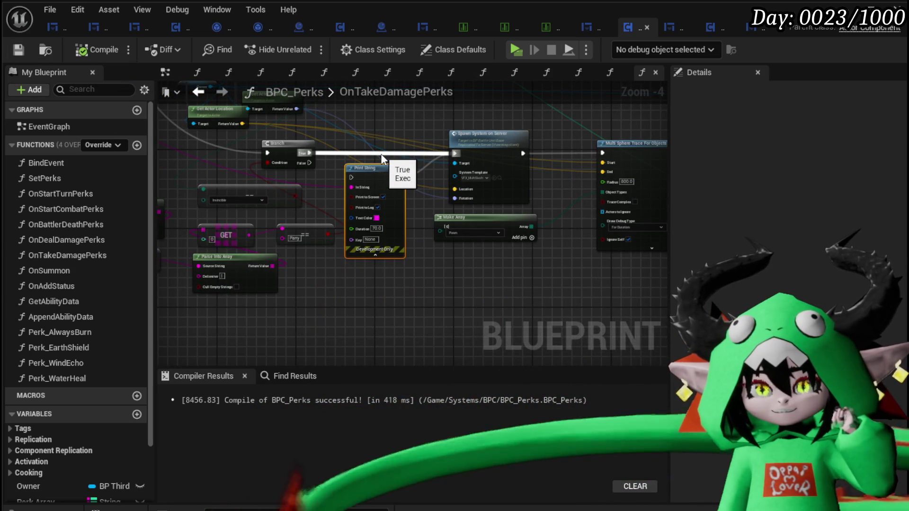
Change the Append Ability Data element from Fire(Time) to Fire(None) and compile.
mouse_move(524, 155)
mouse_down()
mouse_move(210, 177)
mouse_move(426, 189)
mouse_up()
scroll(327, 254, up, 3)
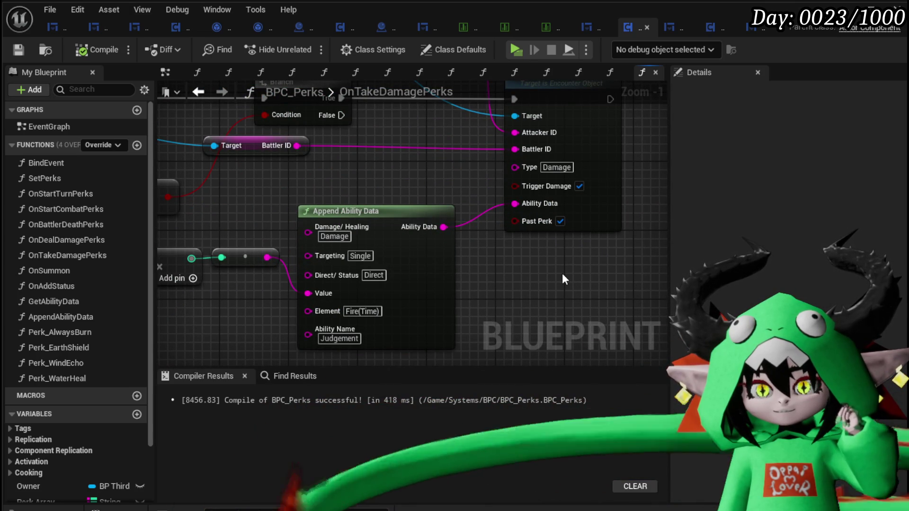
double_click(368, 312)
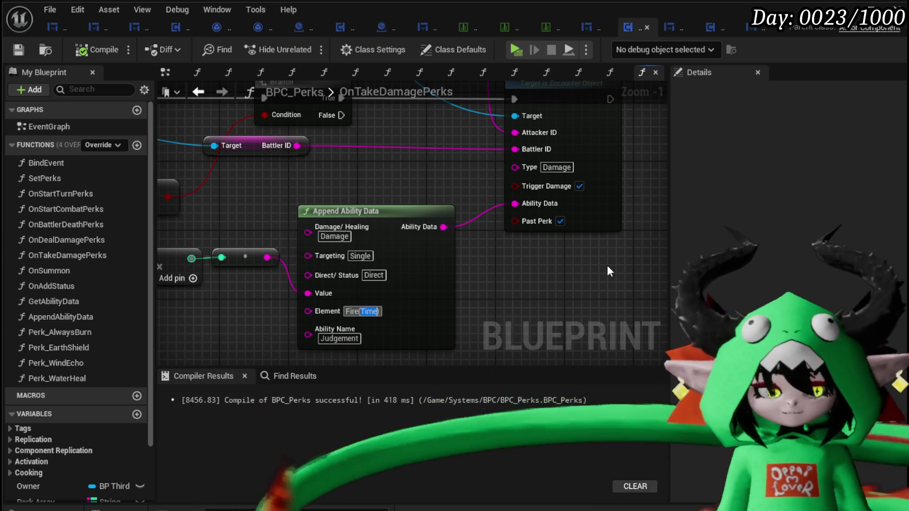
text(None)
key(Return)
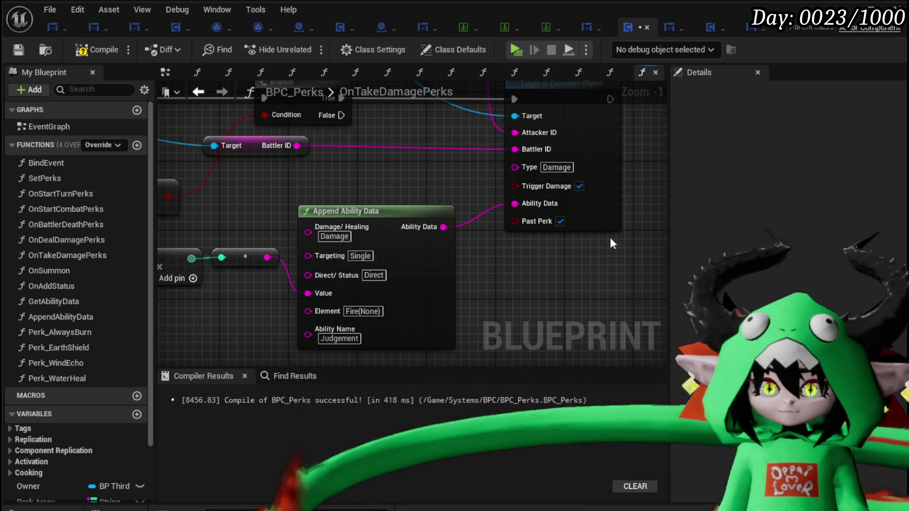
click(26, 47)
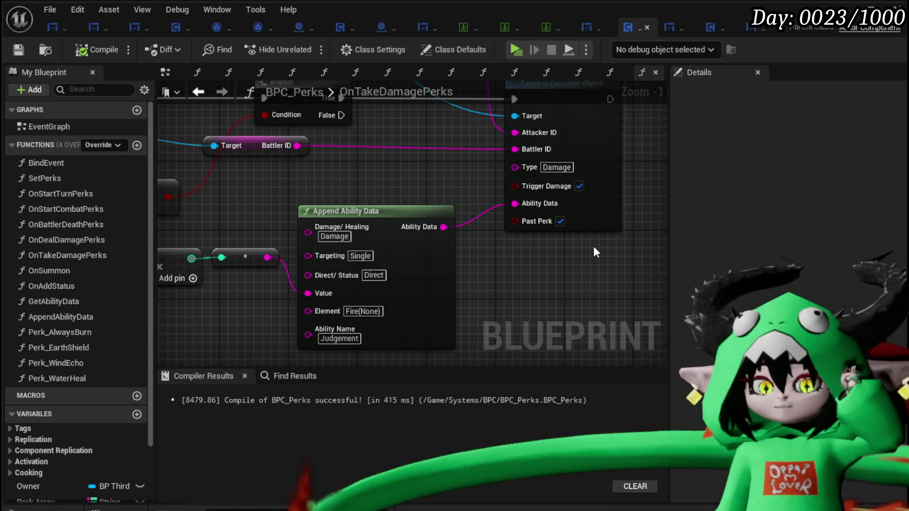
scroll(596, 252, down, 2)
mouse_move(329, 239)
mouse_down()
mouse_move(440, 239)
mouse_move(530, 266)
mouse_up()
scroll(530, 266, down, 2)
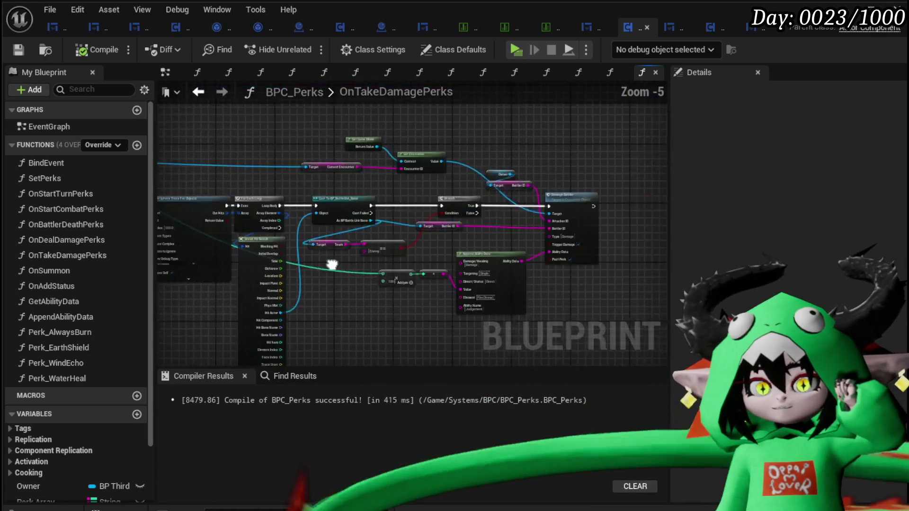
mouse_move(327, 260)
mouse_down()
mouse_move(369, 216)
mouse_move(379, 226)
mouse_move(280, 167)
mouse_up()
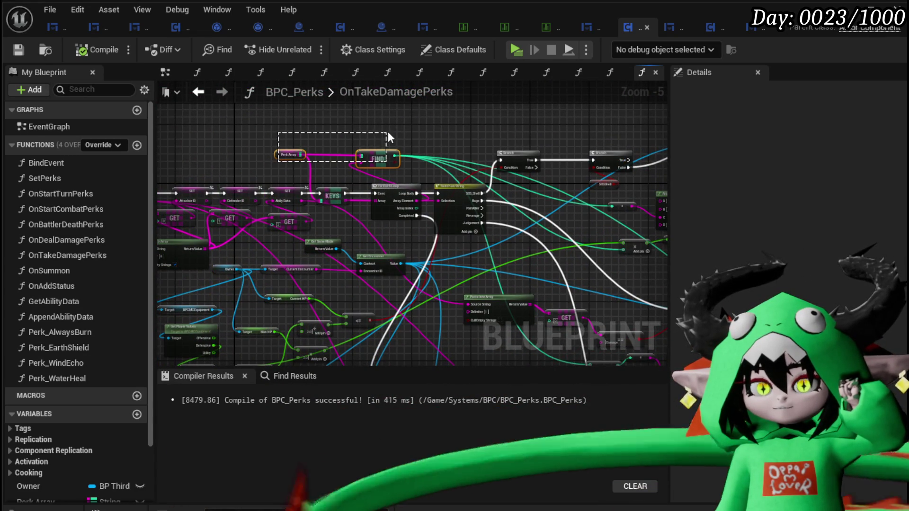
mouse_move(388, 132)
mouse_down()
mouse_move(540, 235)
mouse_move(504, 269)
mouse_up()
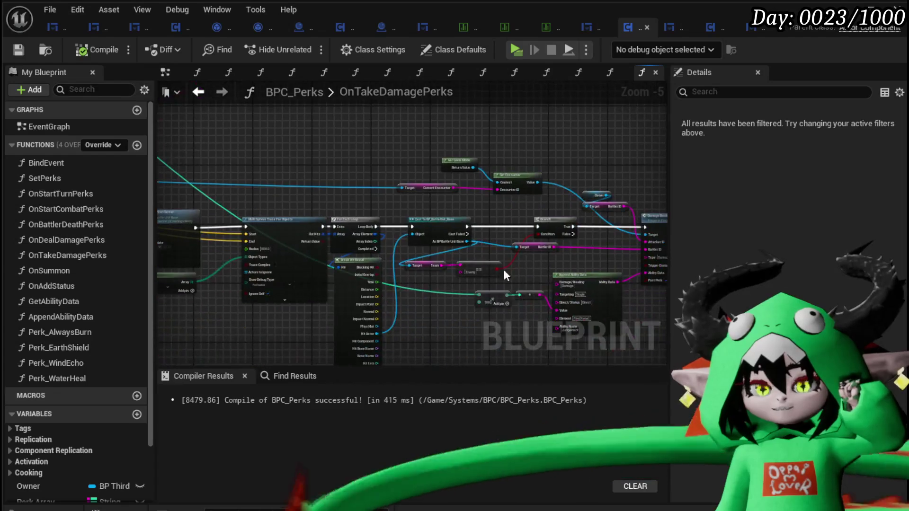
scroll(291, 262, up, 3)
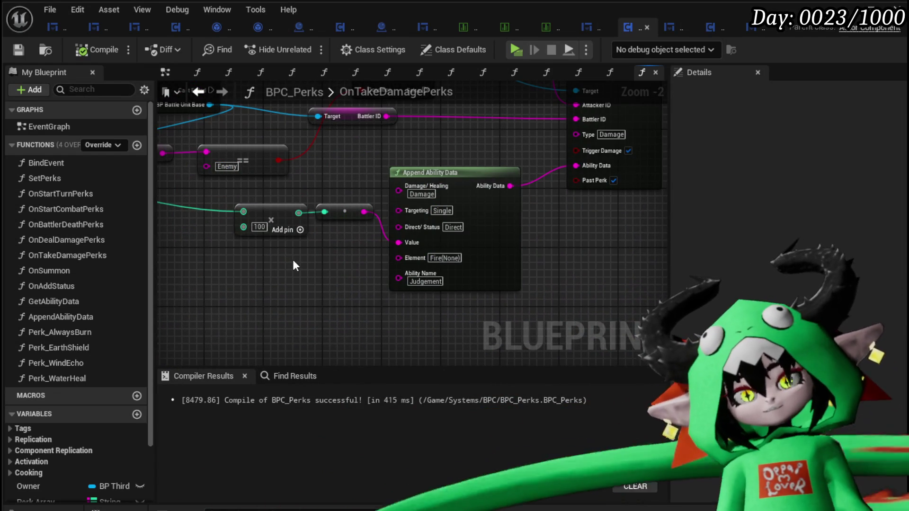
drag(263, 256, 357, 204)
mouse_move(337, 245)
mouse_down()
mouse_move(405, 223)
mouse_move(443, 249)
mouse_move(341, 242)
mouse_up()
click(323, 217)
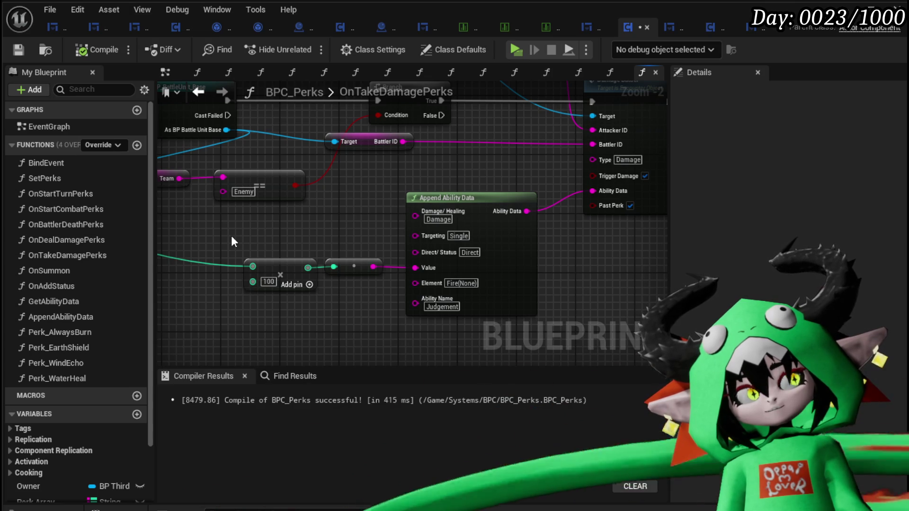
drag(232, 242, 309, 290)
mouse_move(198, 307)
mouse_down()
mouse_move(335, 266)
mouse_move(387, 229)
mouse_up()
drag(221, 234, 353, 300)
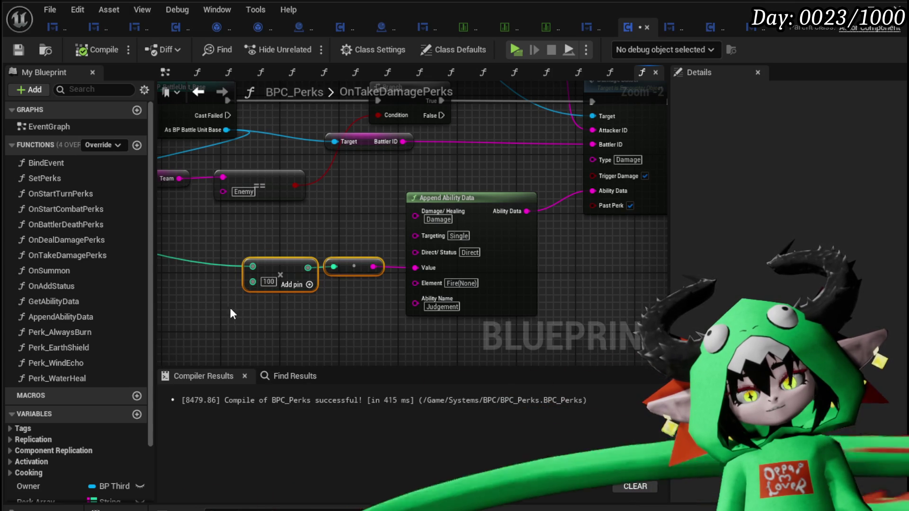
mouse_move(231, 309)
mouse_down()
mouse_move(325, 225)
mouse_move(229, 238)
mouse_up()
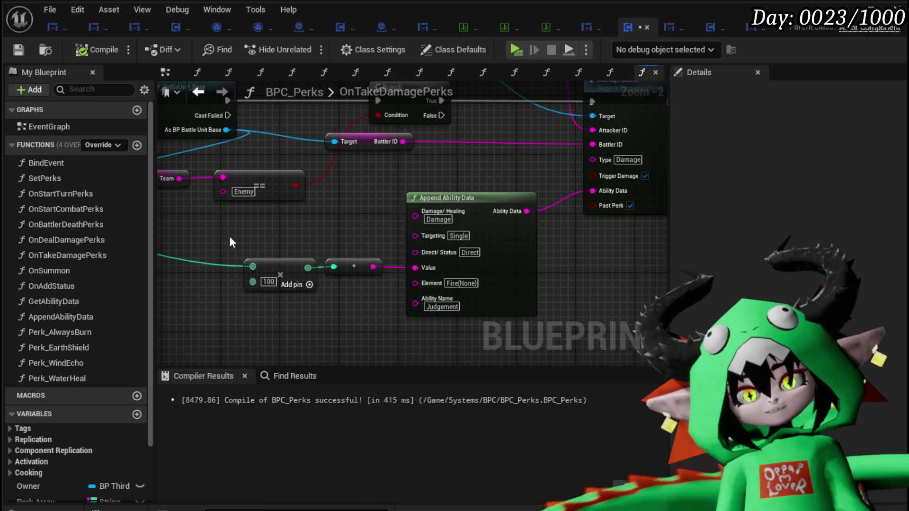
mouse_move(326, 306)
mouse_down()
mouse_move(311, 306)
mouse_move(323, 302)
mouse_up()
click(323, 302)
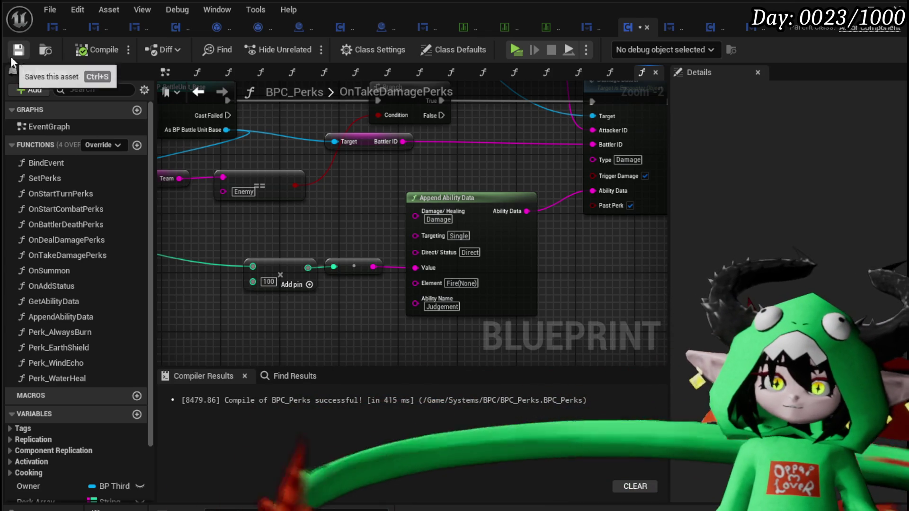
Save the compiled BPC_Perks blueprint from the toolbar.
click(11, 56)
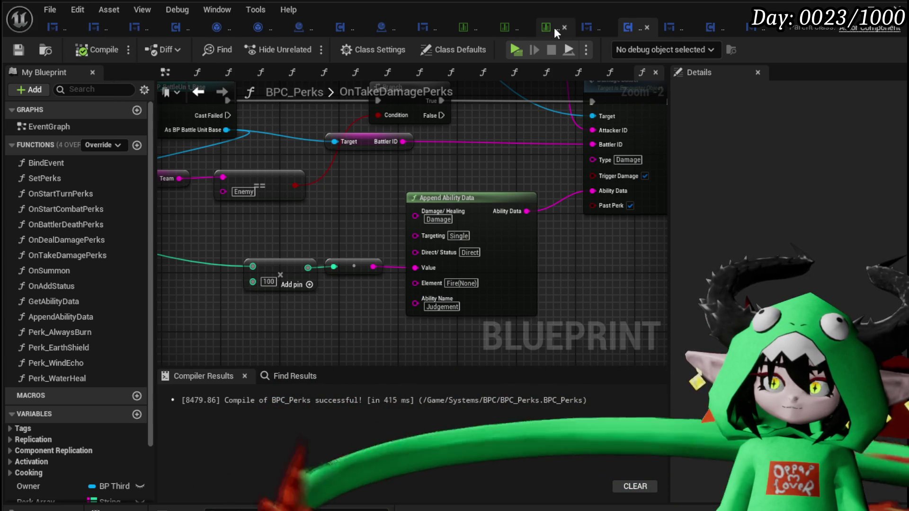
Inspect the SmallnullItem, Shadow and Tank rows in DT_Perks and glance at DT_StatusInfo.
click(503, 26)
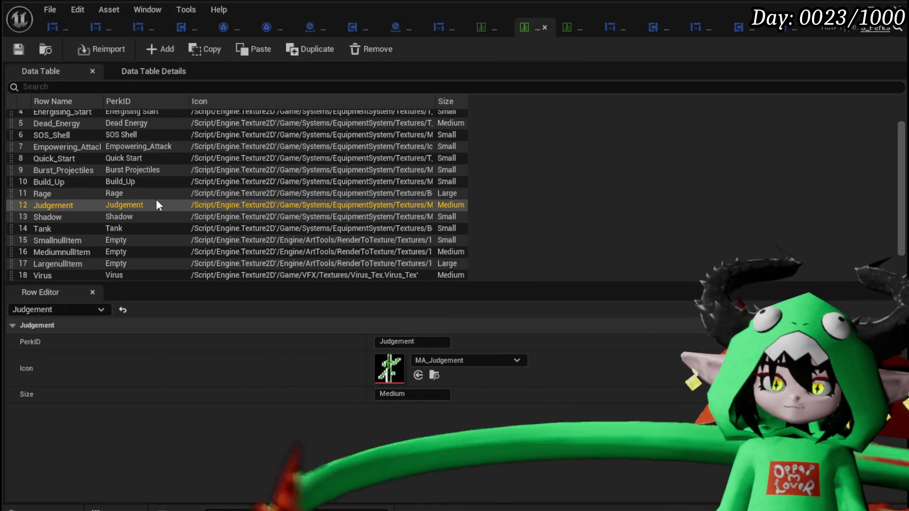
click(68, 239)
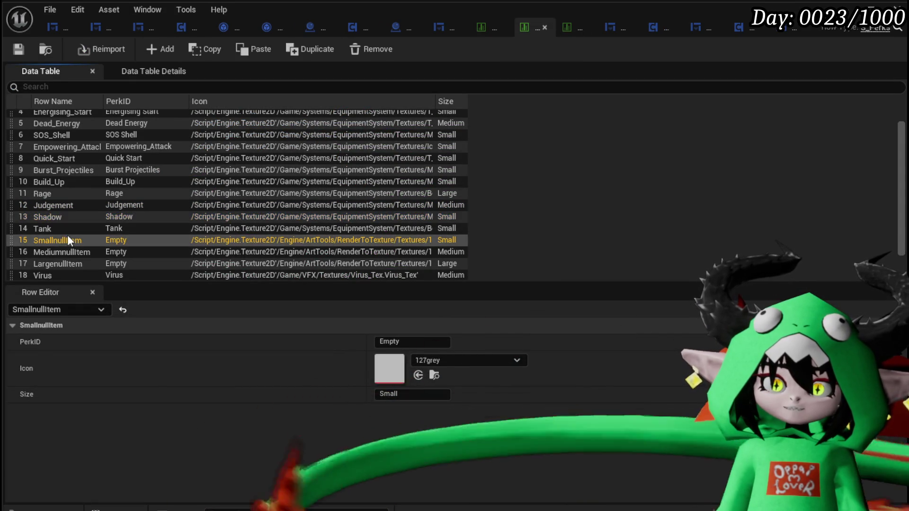
click(66, 218)
click(58, 229)
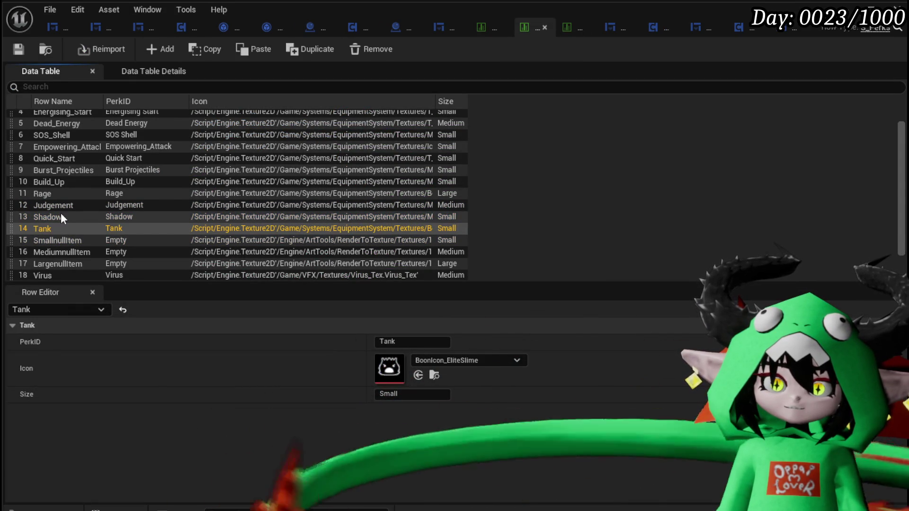
click(61, 214)
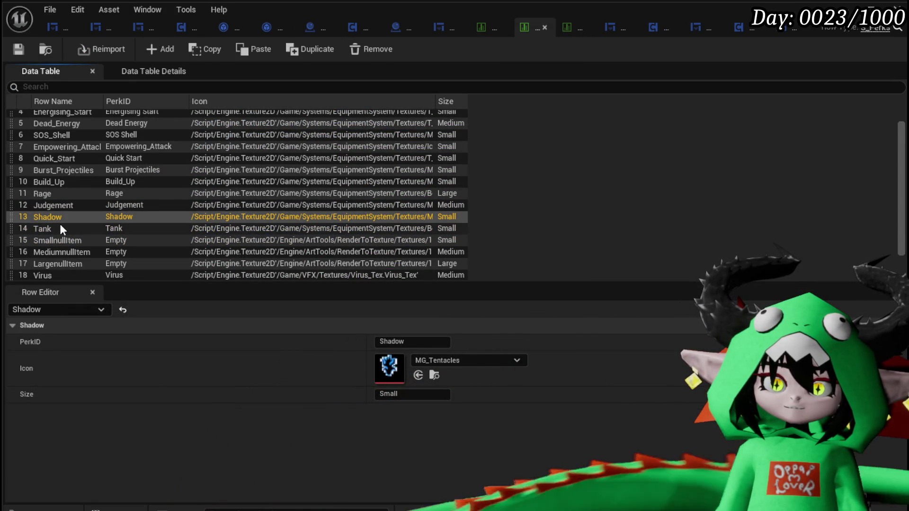
click(487, 31)
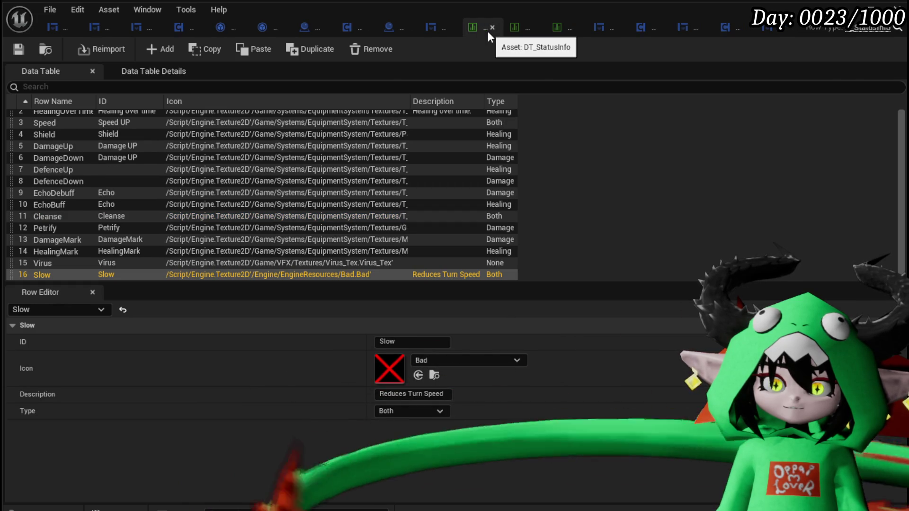
click(518, 32)
Inspect the Gem&Judgement and Gem&Virus item rows, then switch to BPC_MC_Equipment's SetPerk graph.
click(562, 32)
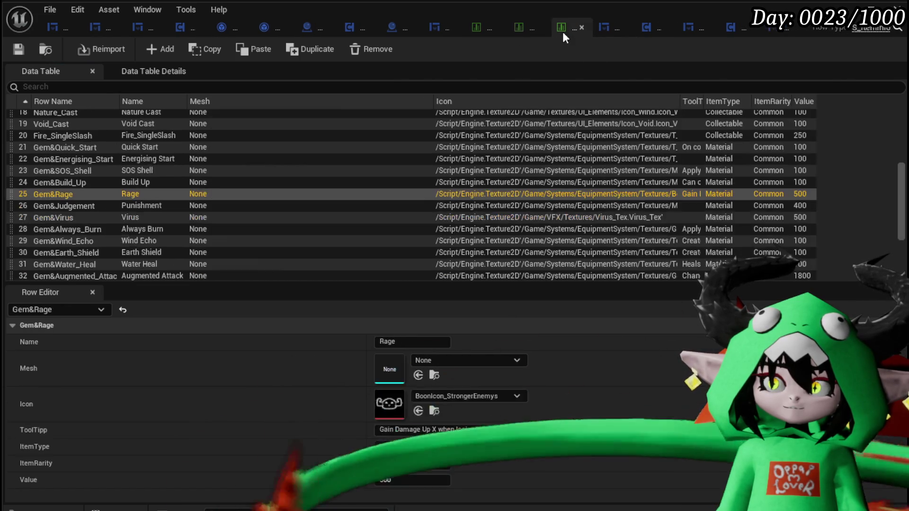
click(102, 206)
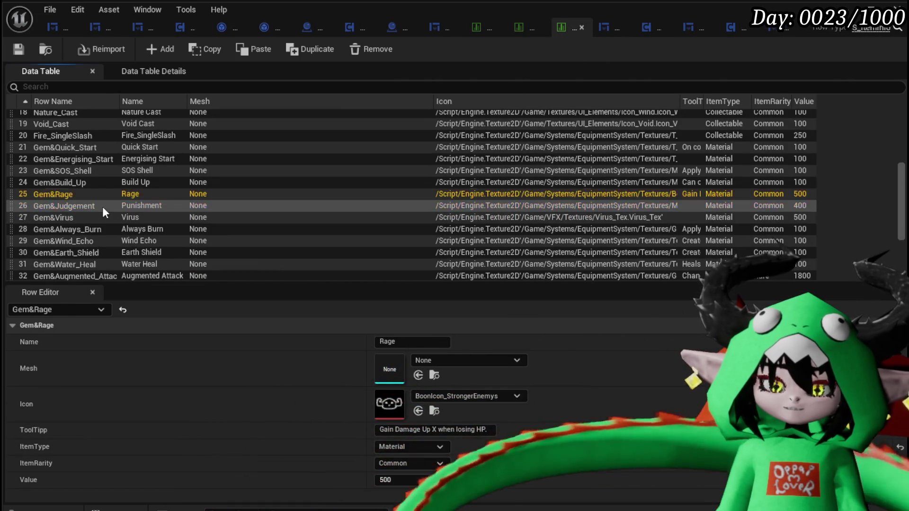
click(70, 220)
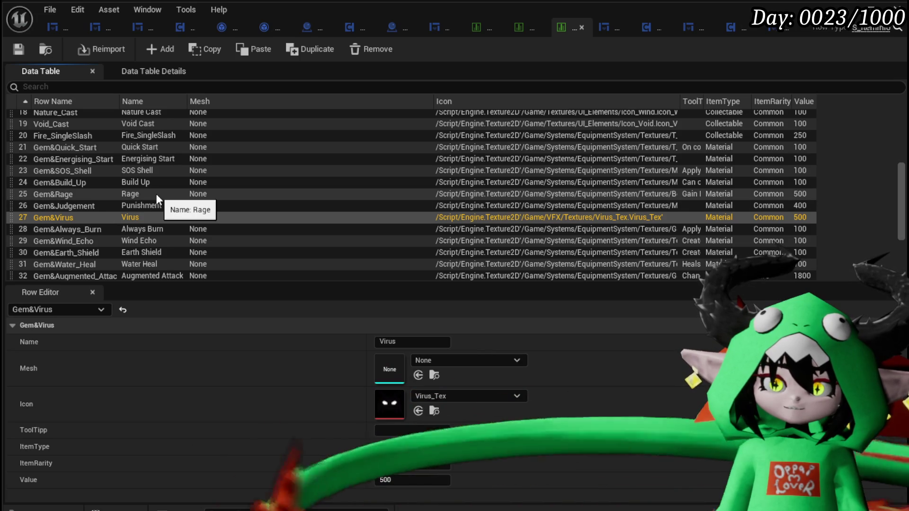
scroll(158, 196, down, 3)
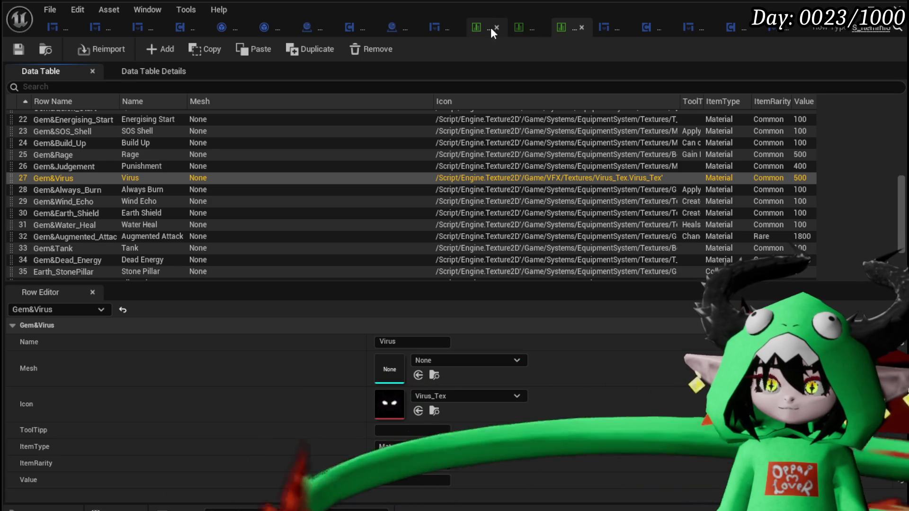
click(517, 29)
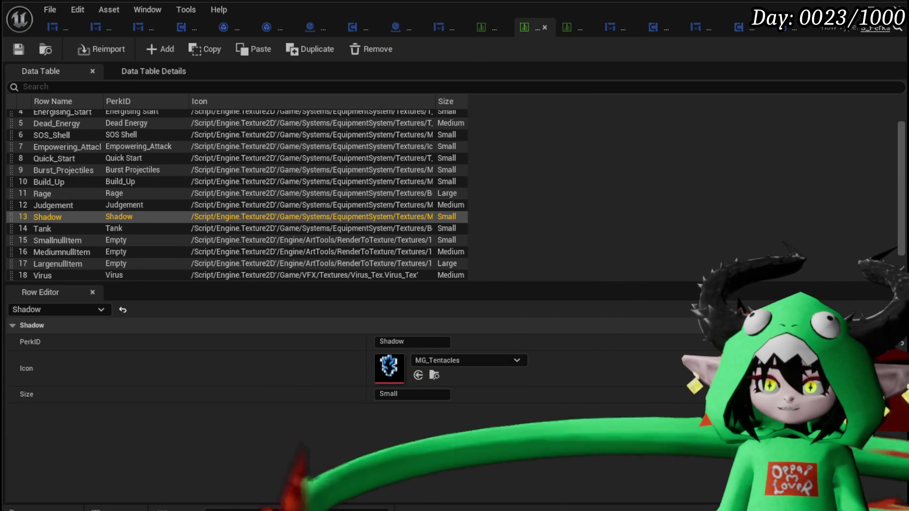
click(738, 26)
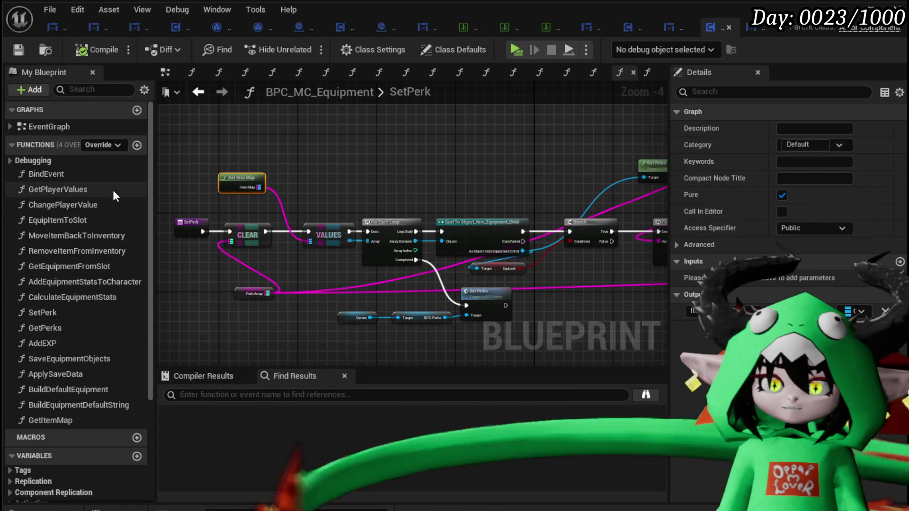
Open BPC_Perks' OnTakeDamagePerks graph and zoom onto the Switch on String node.
click(629, 27)
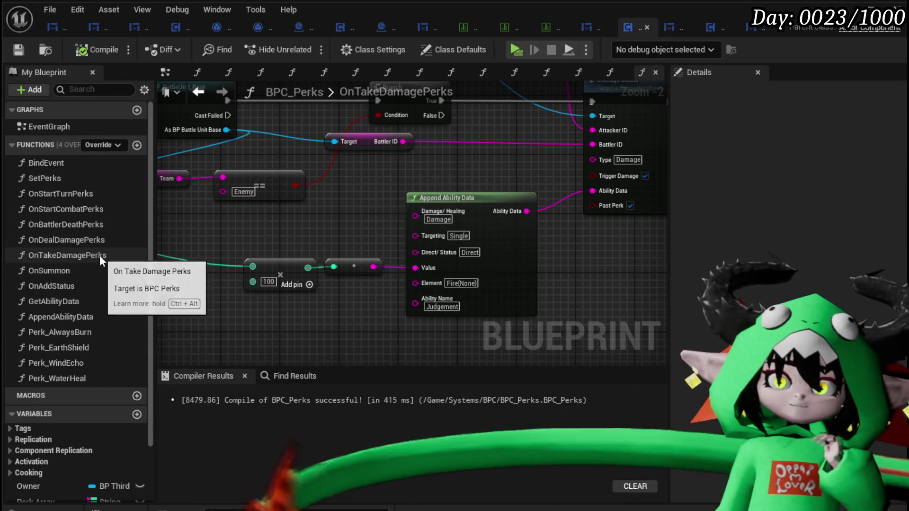
double_click(99, 255)
scroll(322, 203, down, 4)
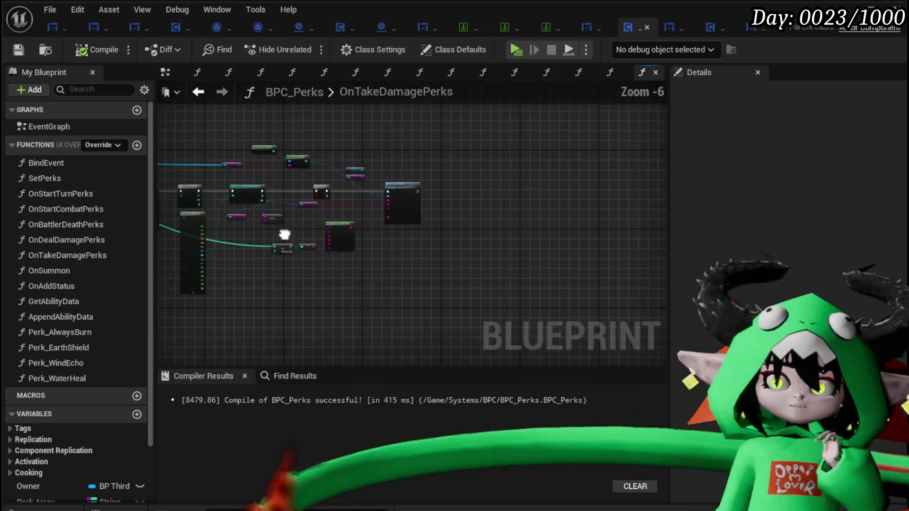
scroll(322, 204, up, 4)
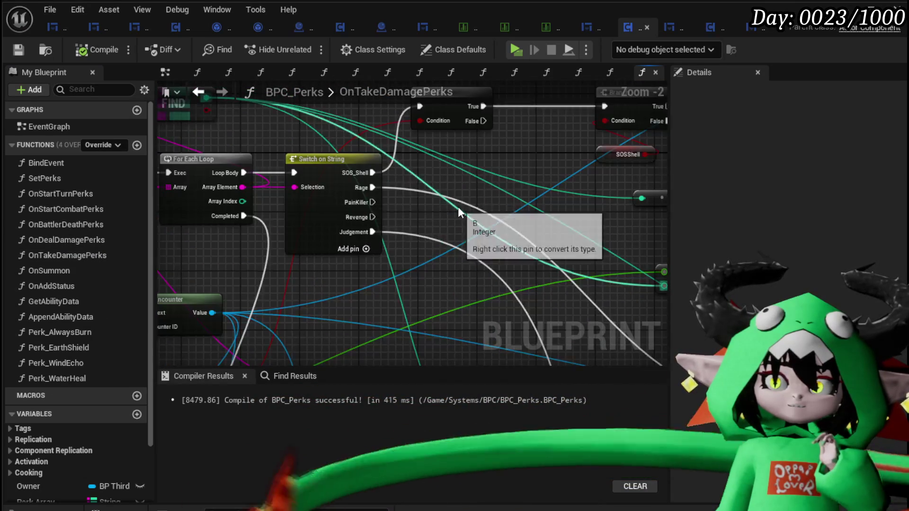
scroll(458, 205, up, 2)
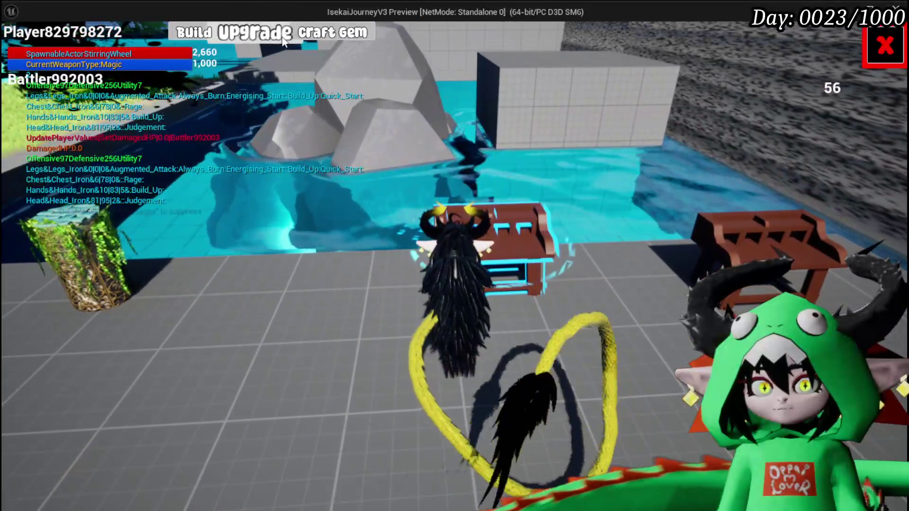
Craft the Virus gem for 500 essence in Craft Gem, close the panel and bring up the menu.
click(283, 41)
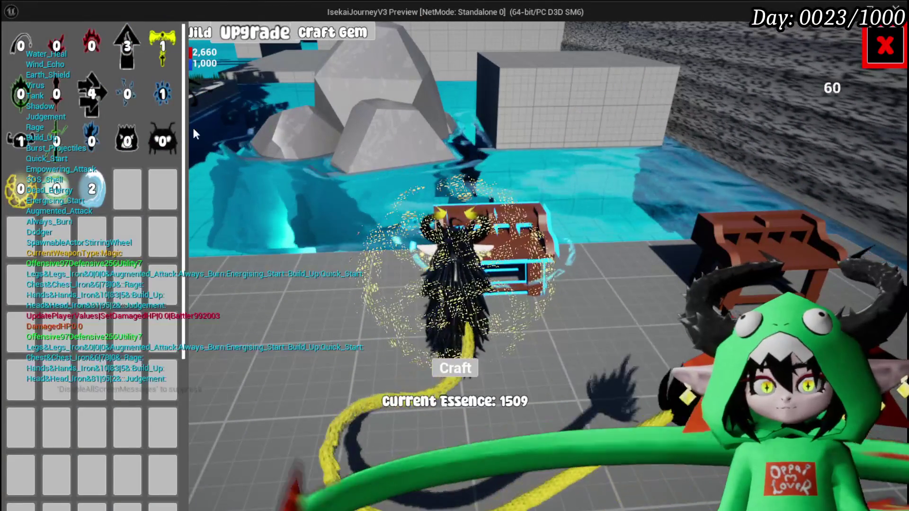
click(162, 140)
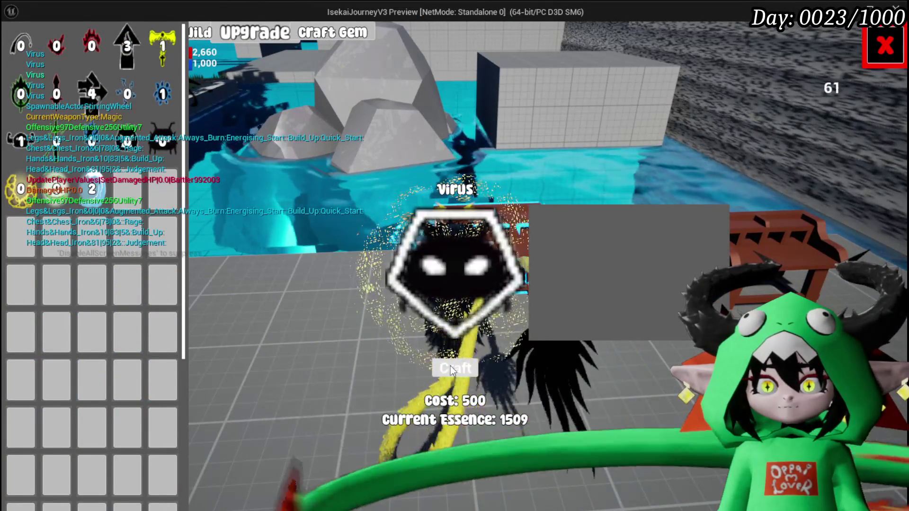
click(451, 370)
click(884, 46)
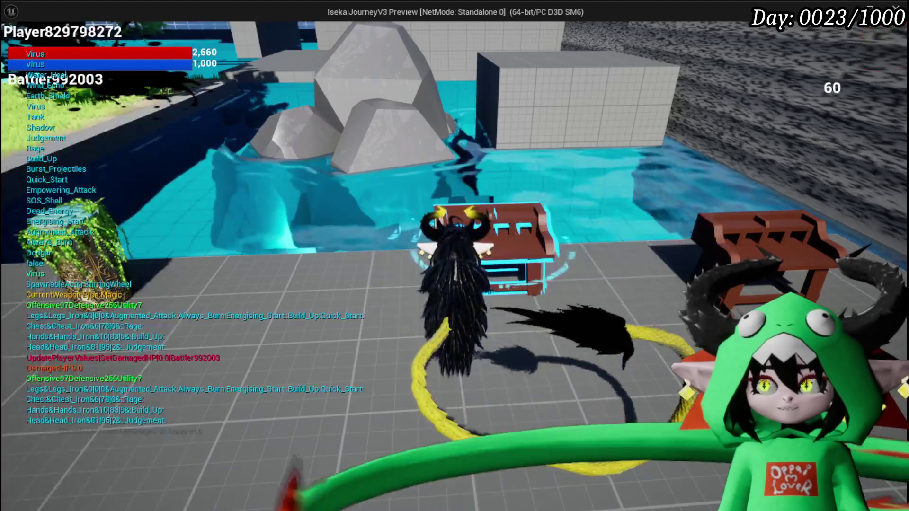
key(Tab)
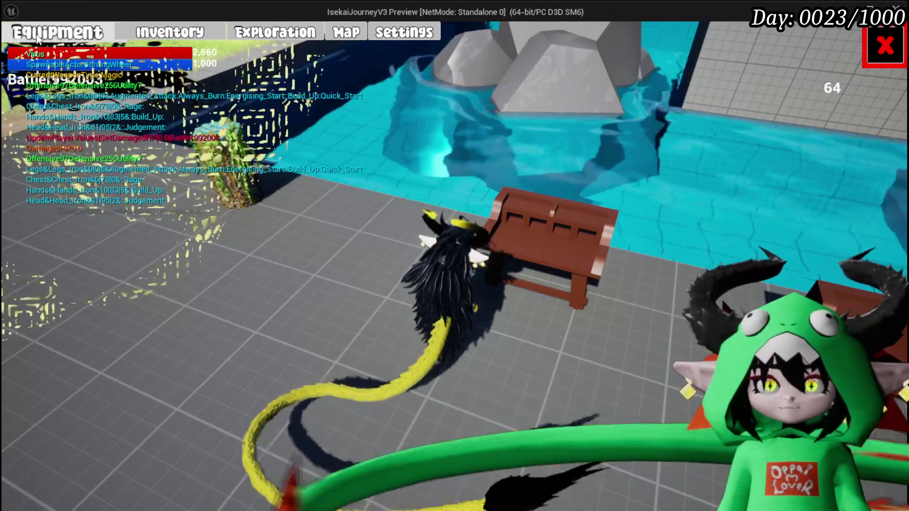
Review the equipment slots and the head slot's helmet options, then close the equipment menu.
click(71, 38)
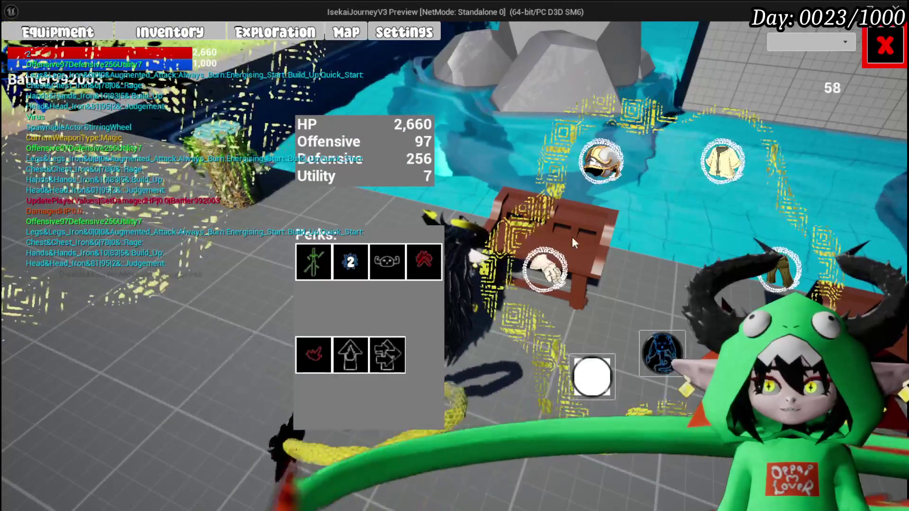
mouse_move(608, 157)
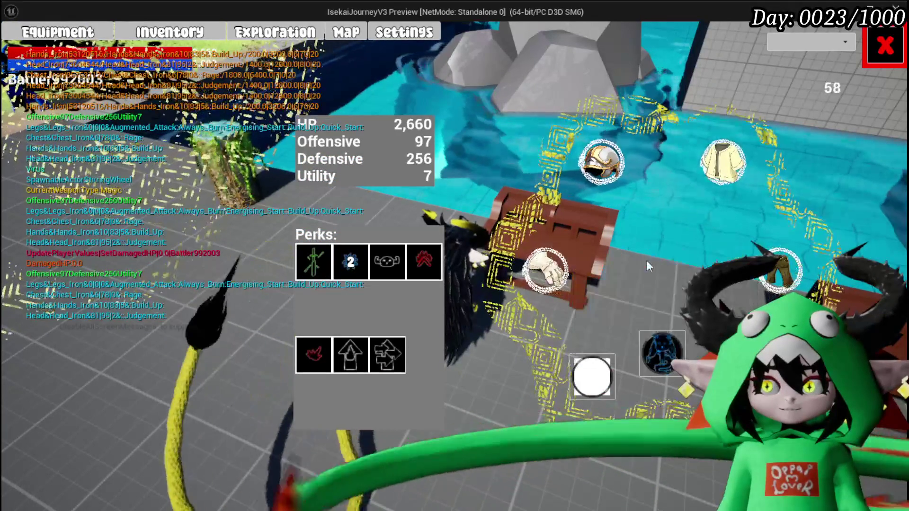
mouse_move(780, 268)
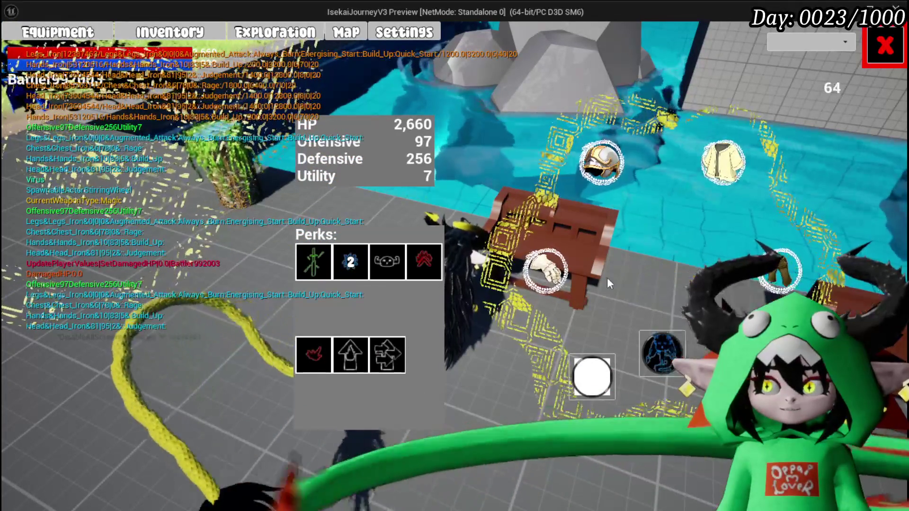
mouse_move(564, 283)
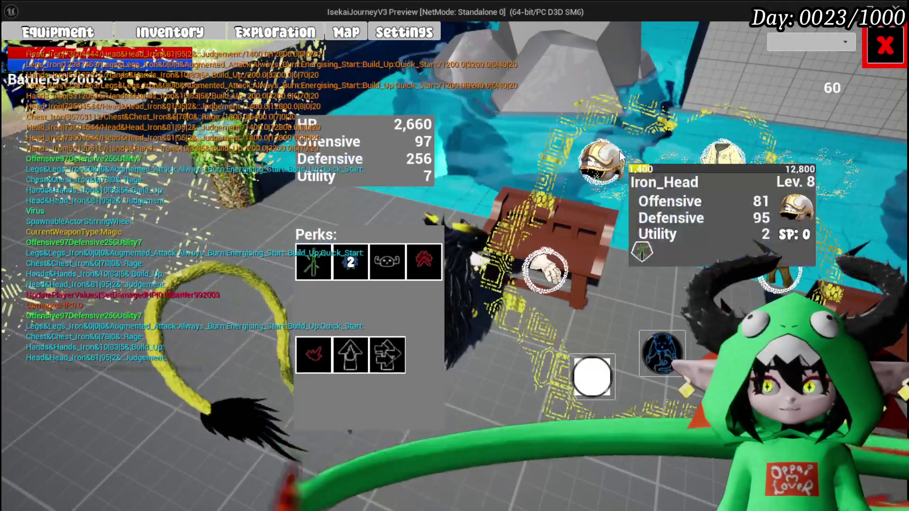
click(615, 158)
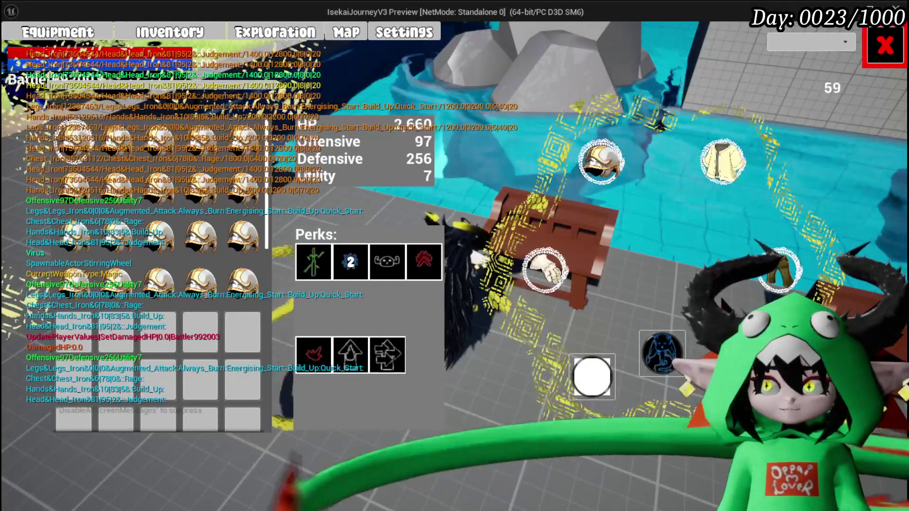
key(Escape)
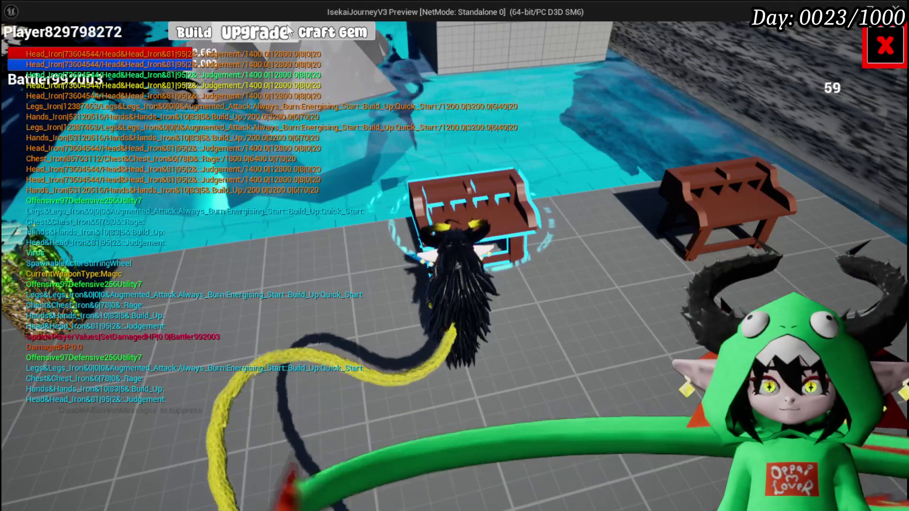
View Iron_Head's upgrade card and gem choices at the bench, then close the upgrade menu.
click(289, 31)
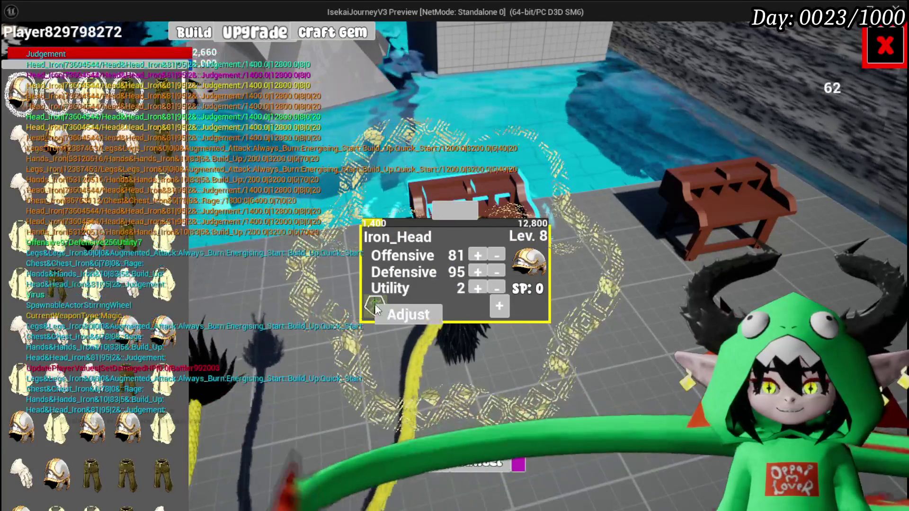
click(398, 314)
click(884, 46)
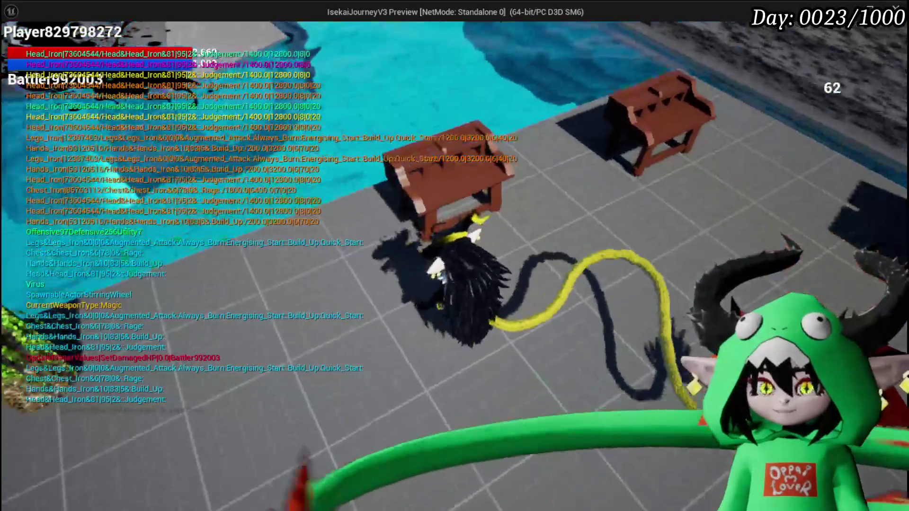
At the workbench, craft a Virus gem for 500 essence and close the crafting menu.
key(e)
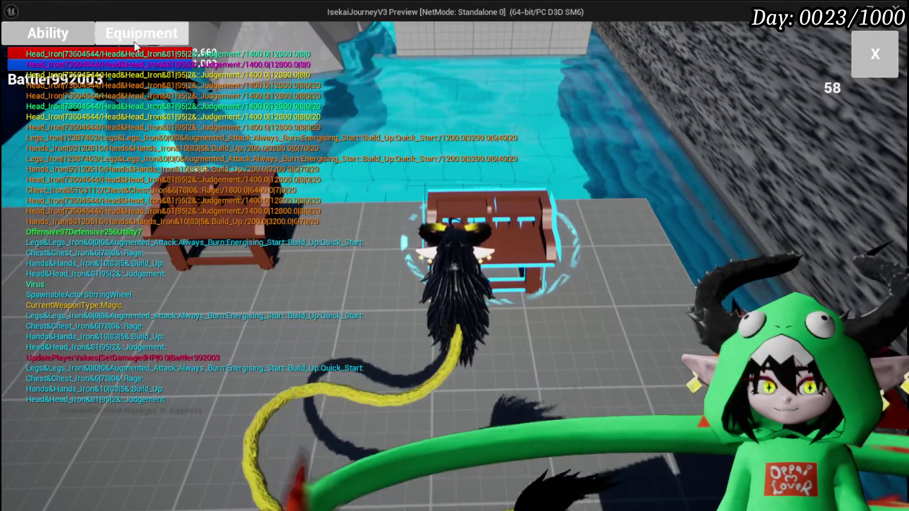
key(Escape)
key(e)
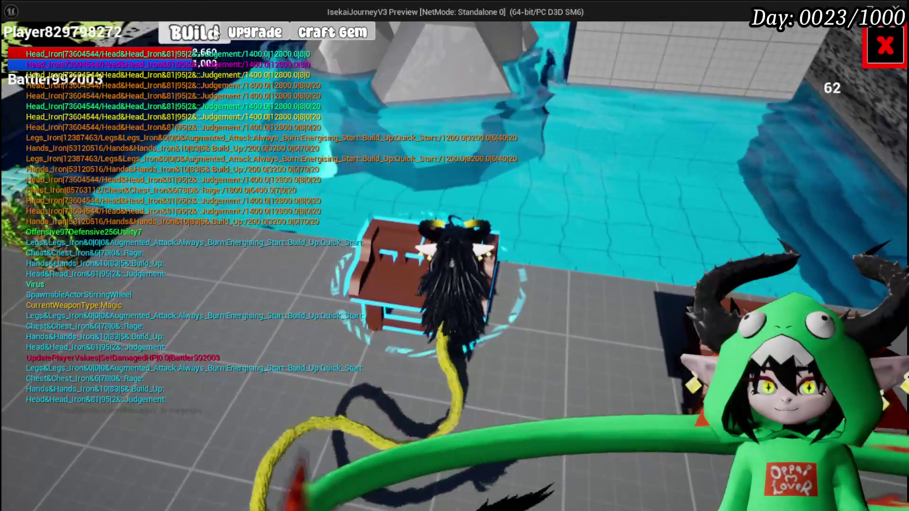
click(354, 38)
click(172, 149)
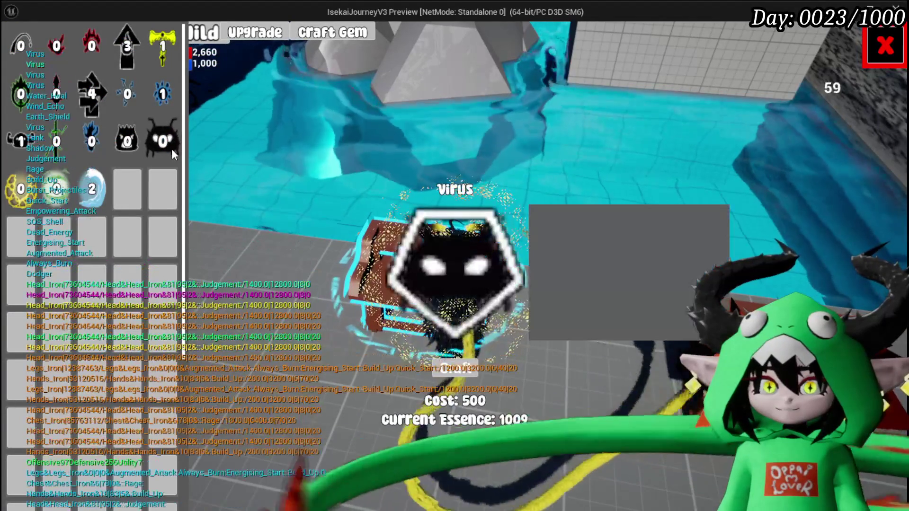
click(454, 369)
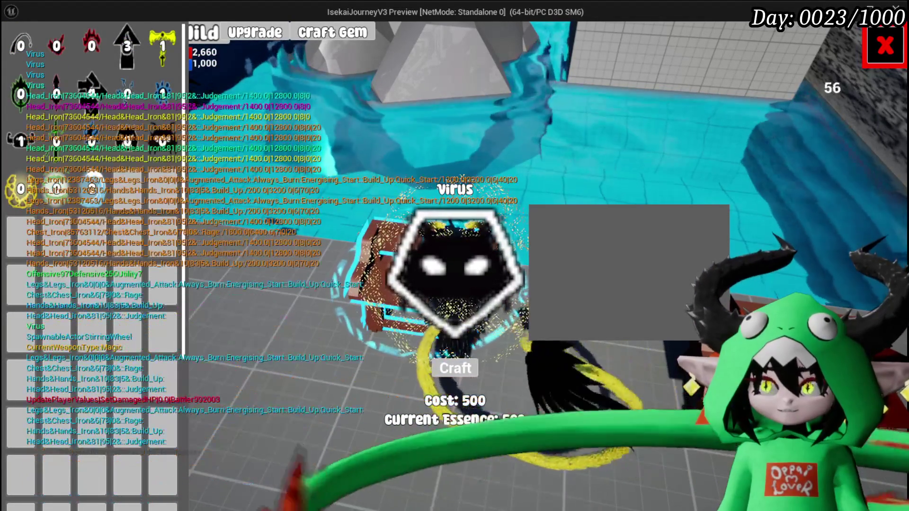
click(885, 46)
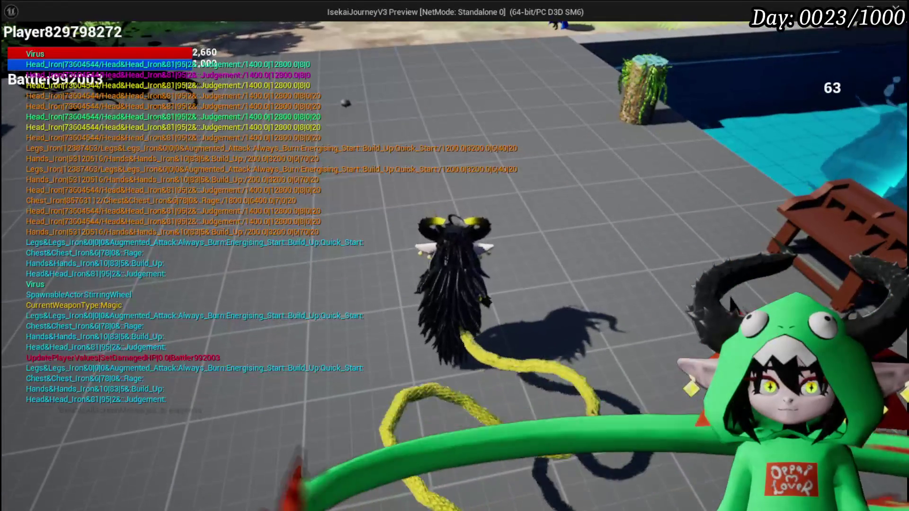
Reopen gem crafting at the workbench, close it, and stop the play-test.
key(w)
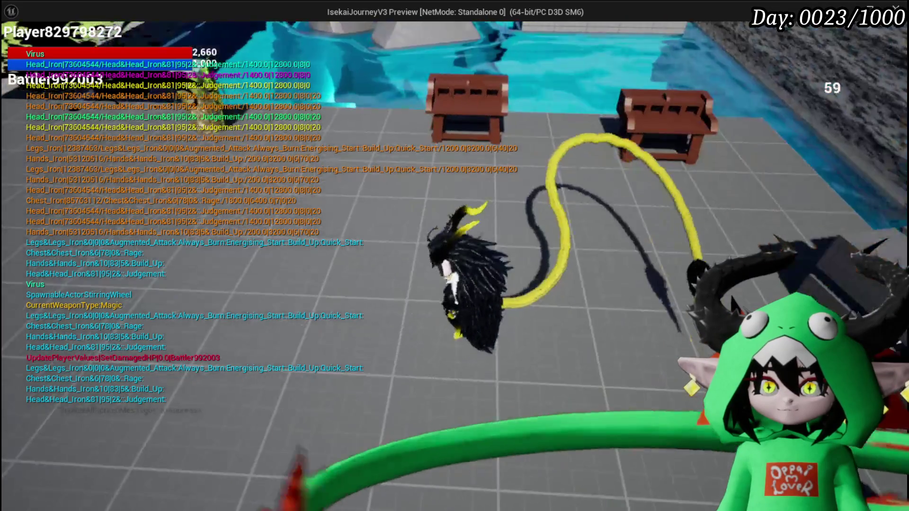
click(333, 31)
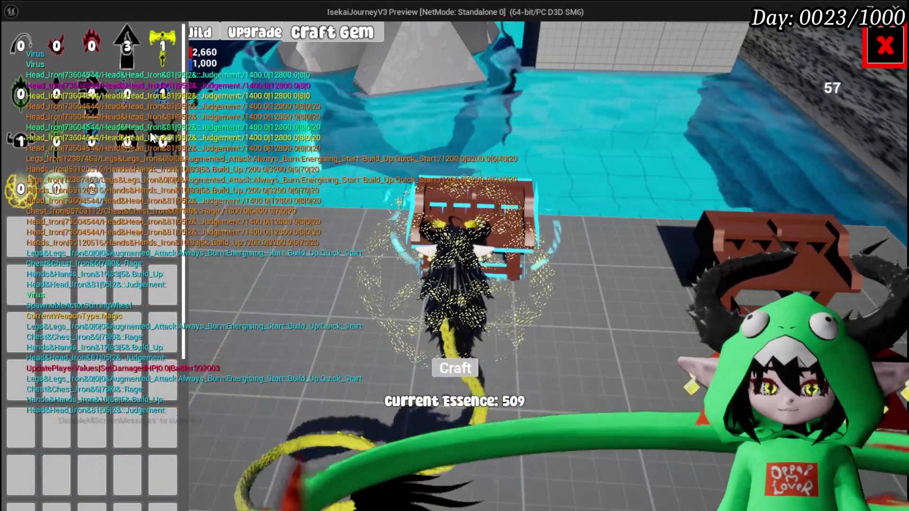
click(886, 44)
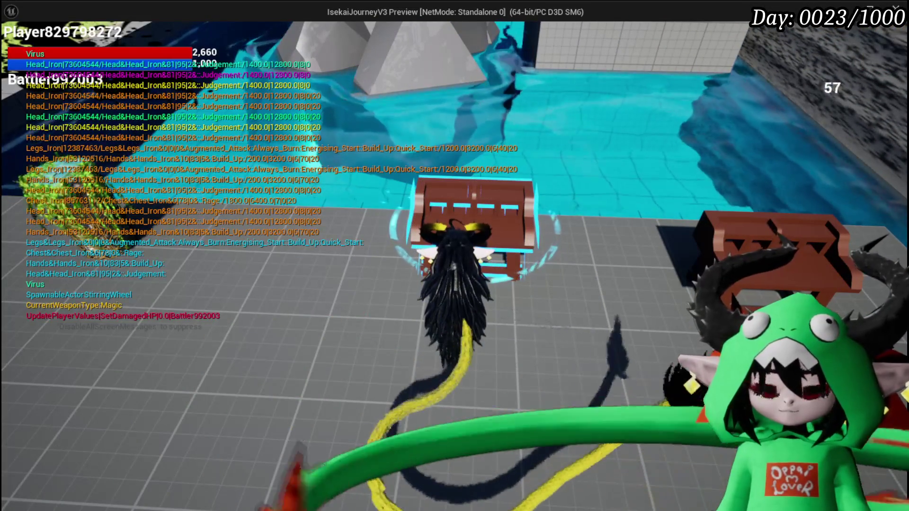
key(Escape)
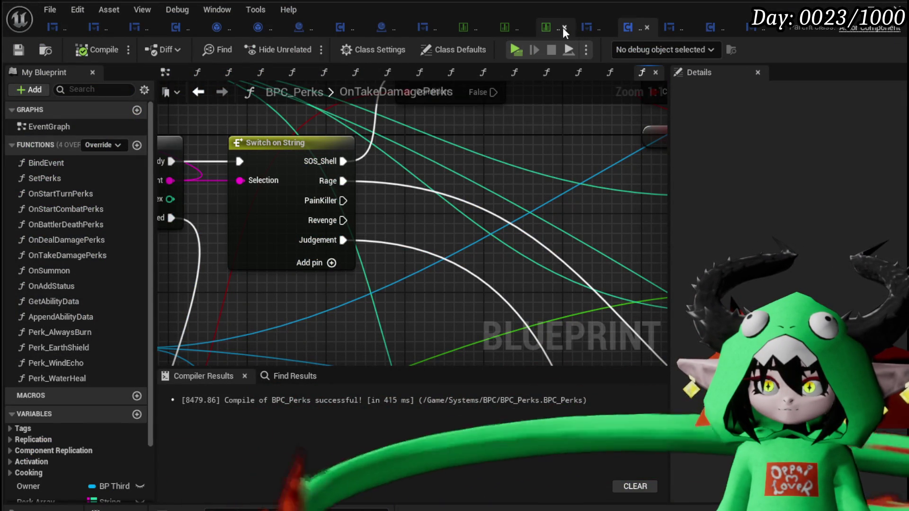
In the item data table, filter the rows by 'Gem'.
click(558, 28)
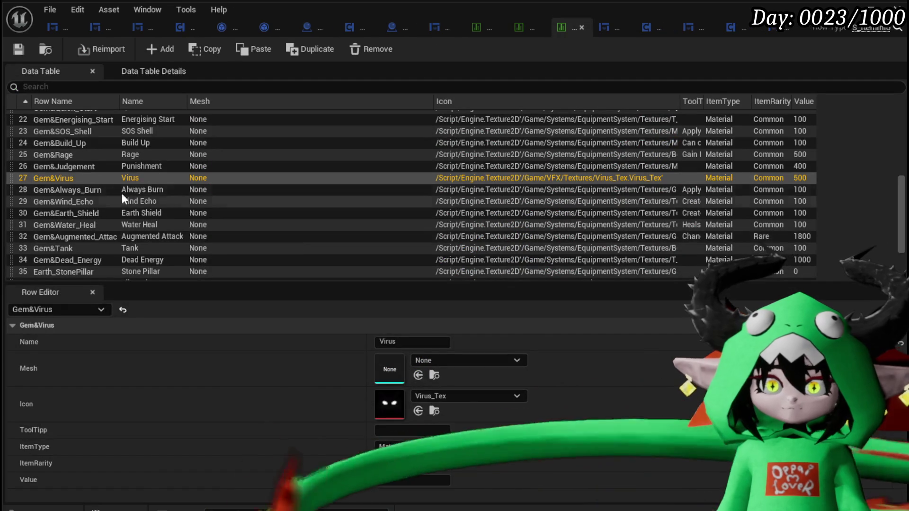
scroll(117, 190, up, 3)
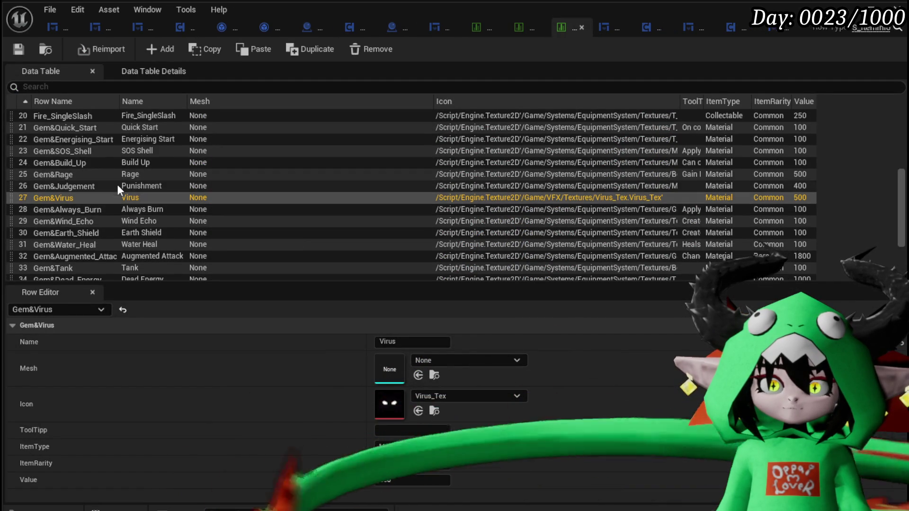
click(87, 87)
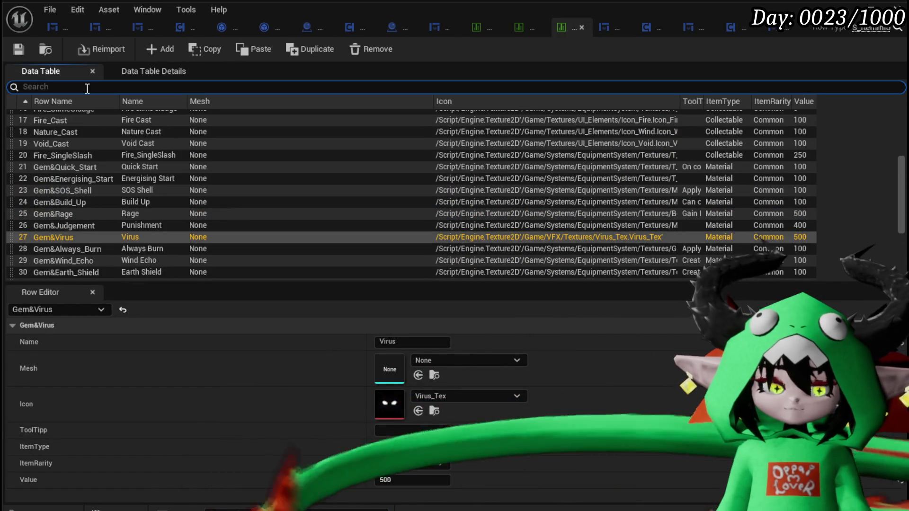
text(Gem)
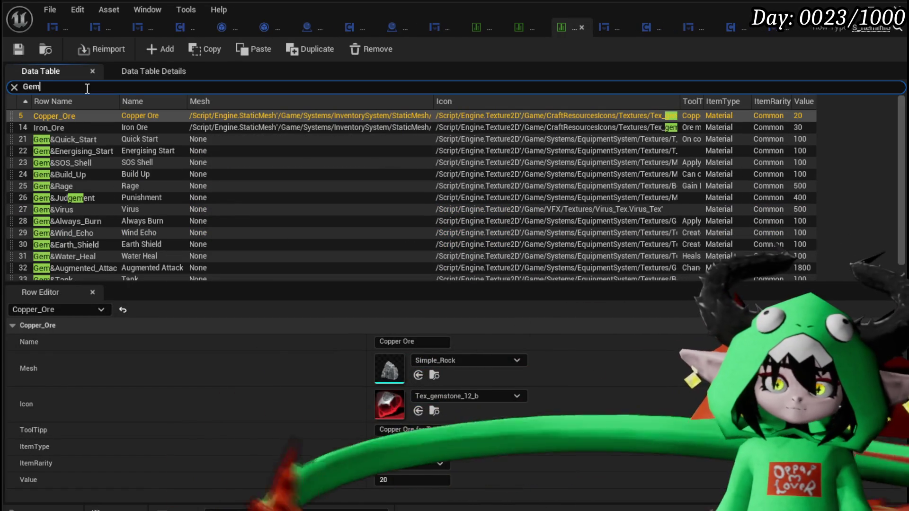
scroll(240, 208, down, 1)
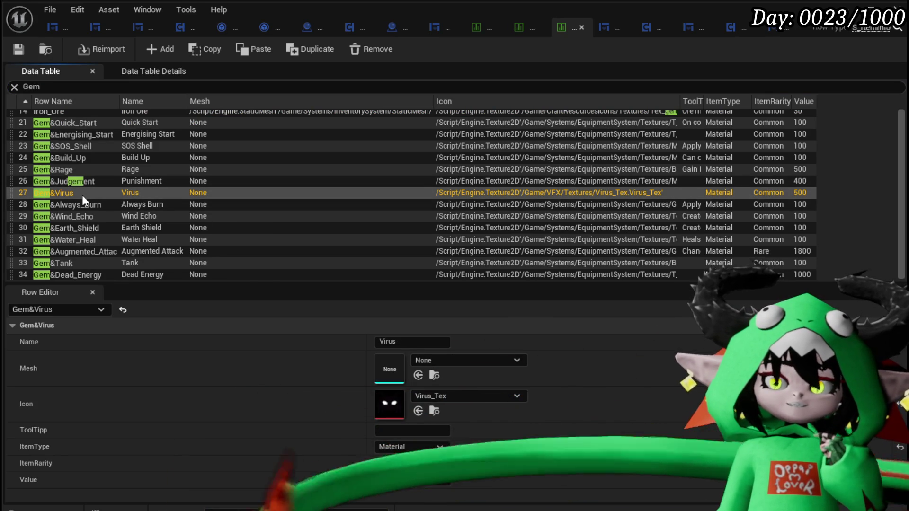
Set the Gem&Virus tooltip to 'Spread status effect to units on the same team.'.
click(412, 430)
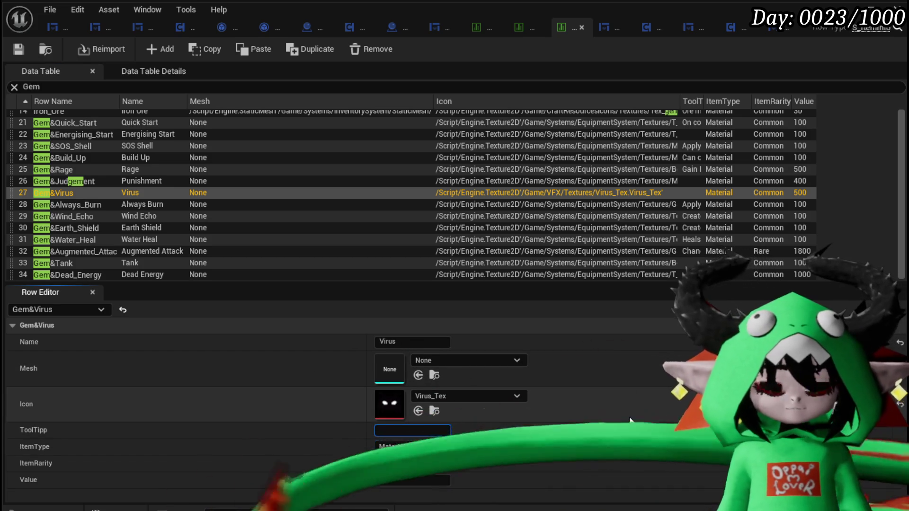
text(Spread Status)
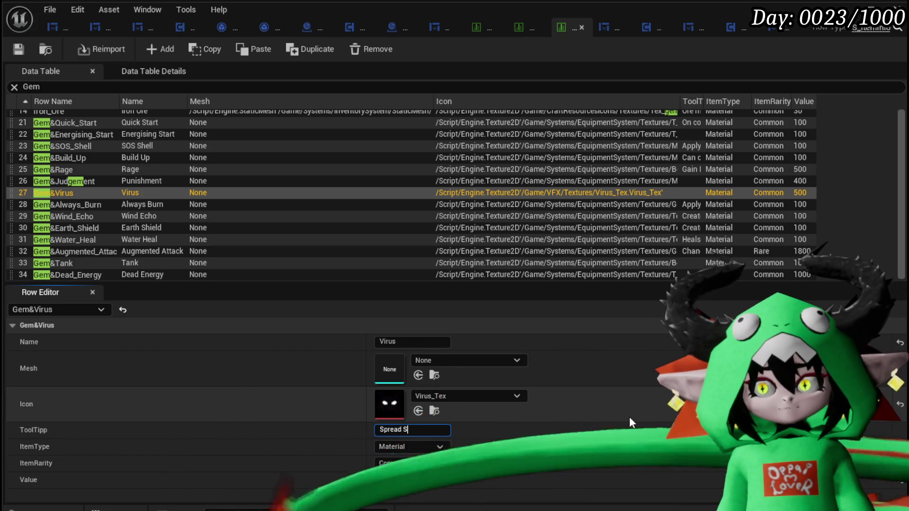
text( e)
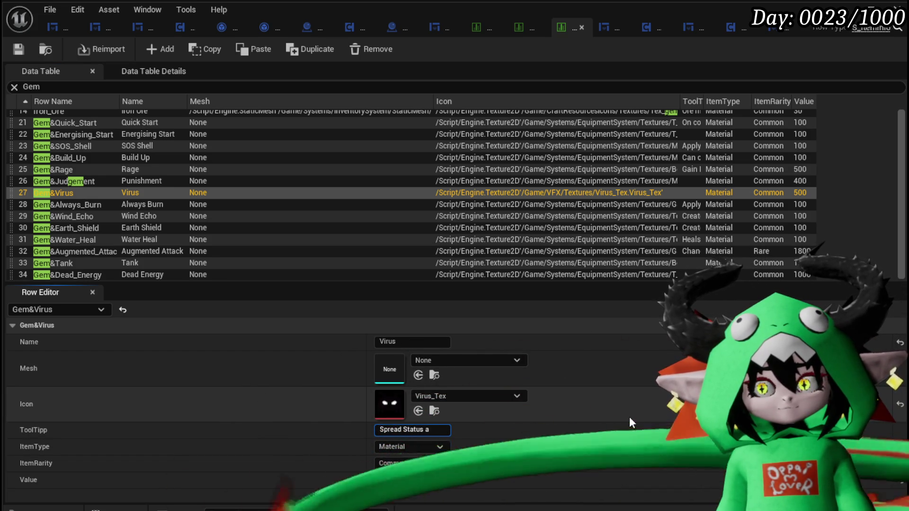
text(ffect)
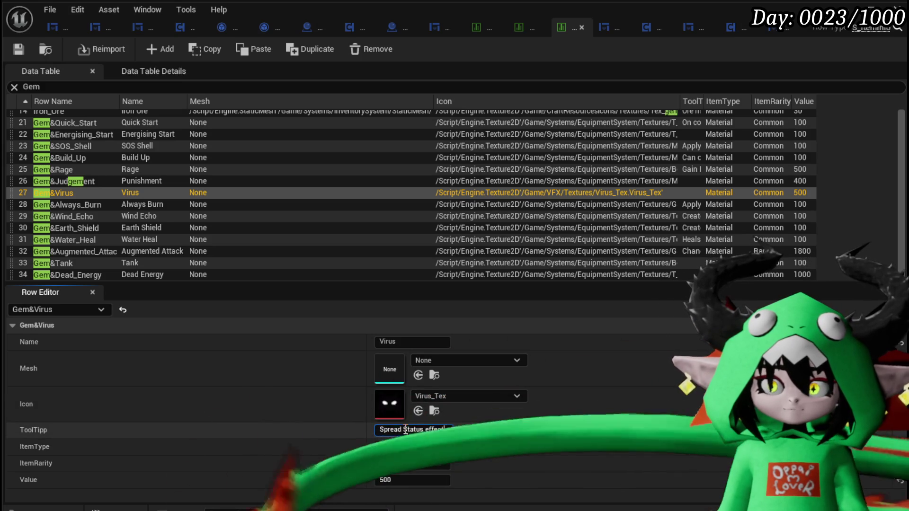
text(s)
key(Return)
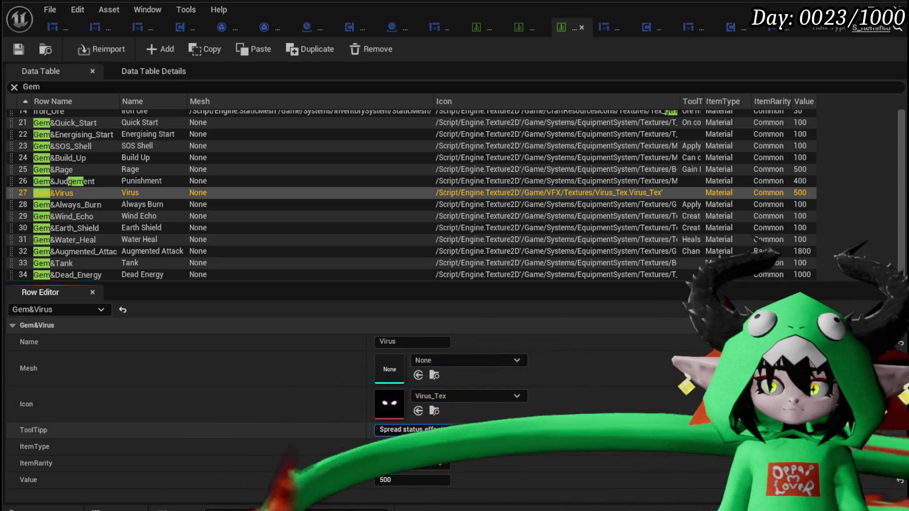
text(t)
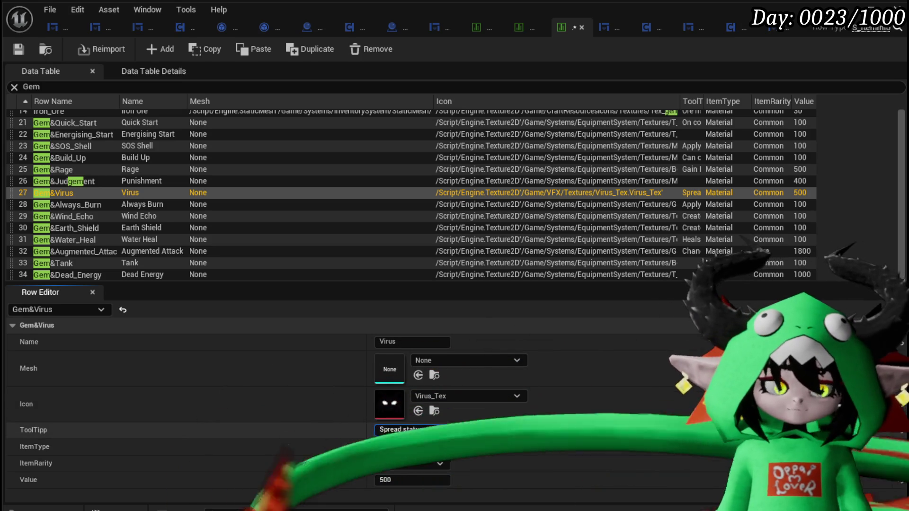
text(o units o)
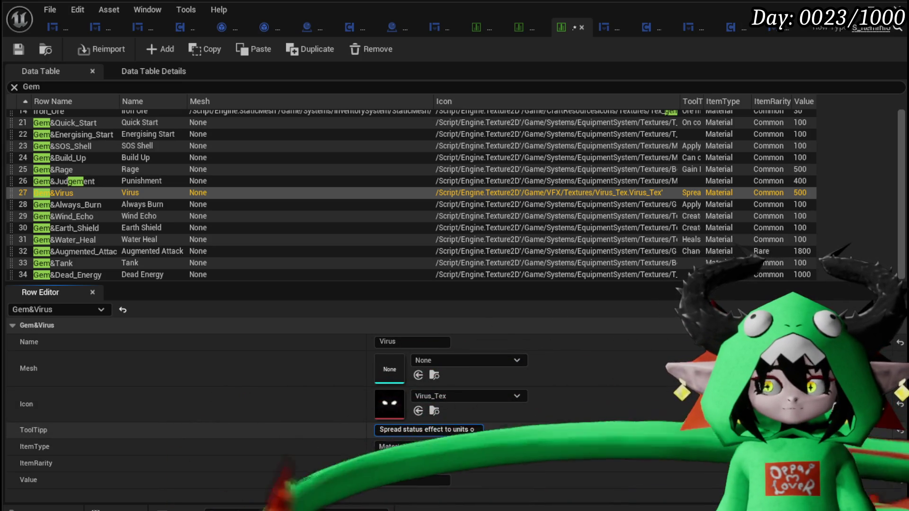
text(n the same team.)
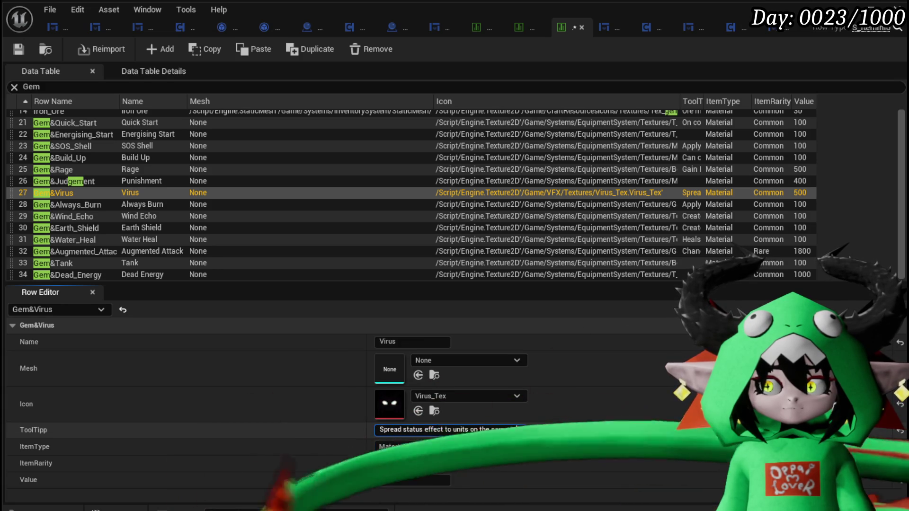
key(Return)
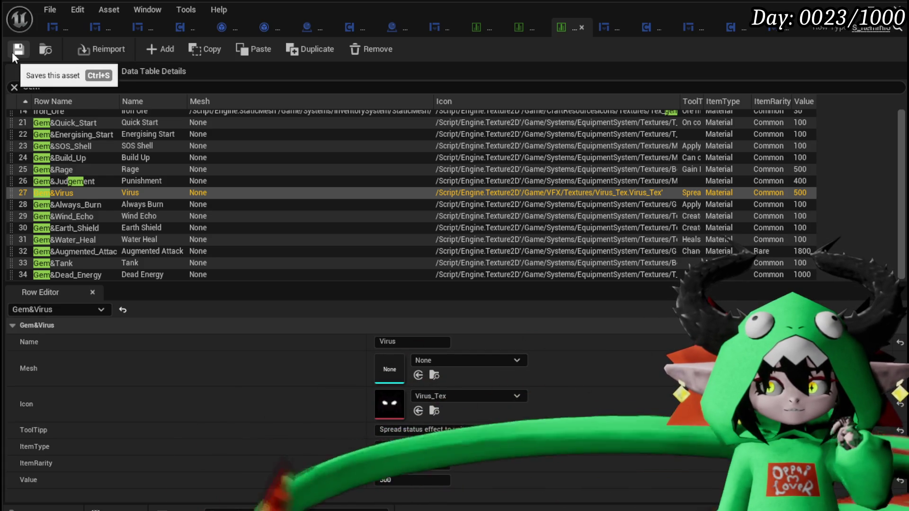
Save the item data table, then view the Virus row's details in DT_Perks.
click(12, 52)
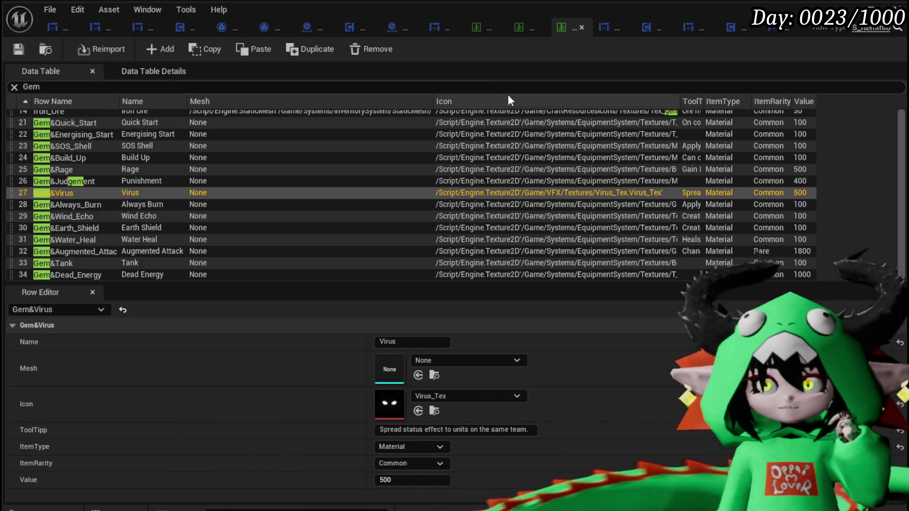
click(521, 29)
scroll(80, 244, down, 2)
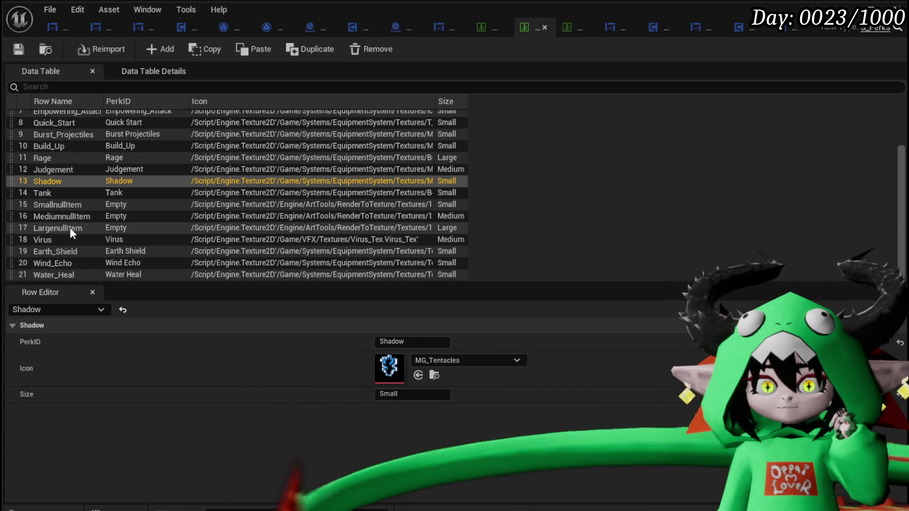
click(66, 240)
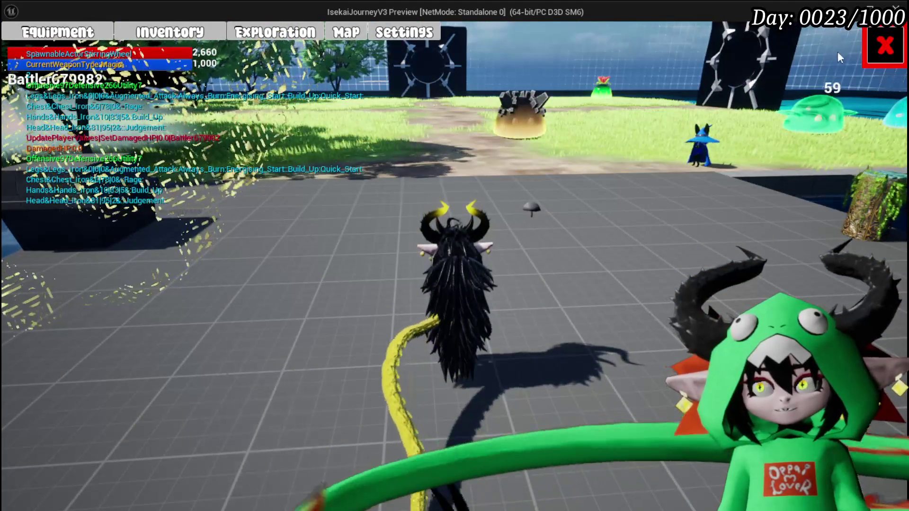
Craft a Virus gem for 500 essence, then check the materials inventory.
key(w)
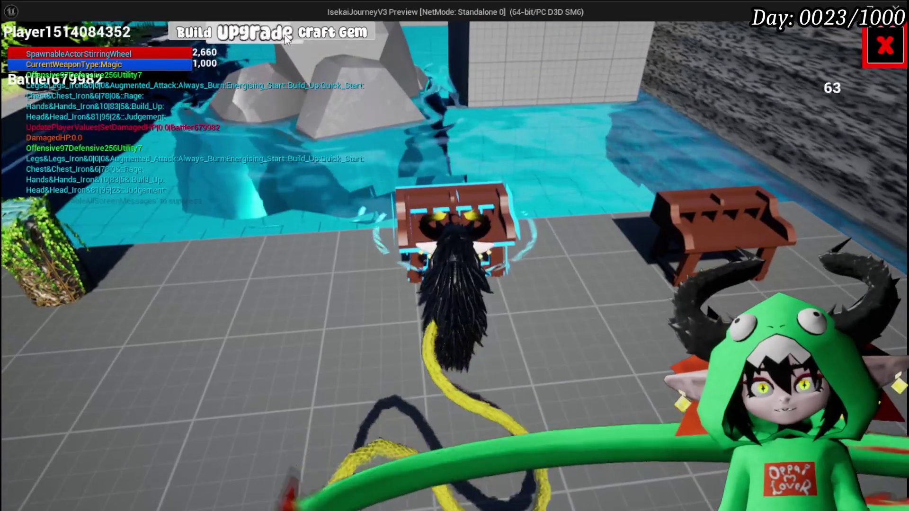
click(265, 32)
mouse_move(418, 249)
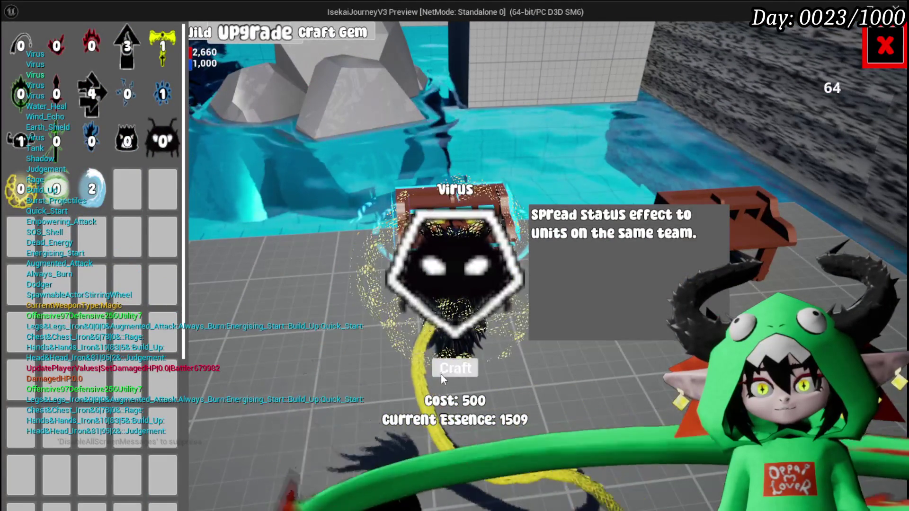
click(457, 370)
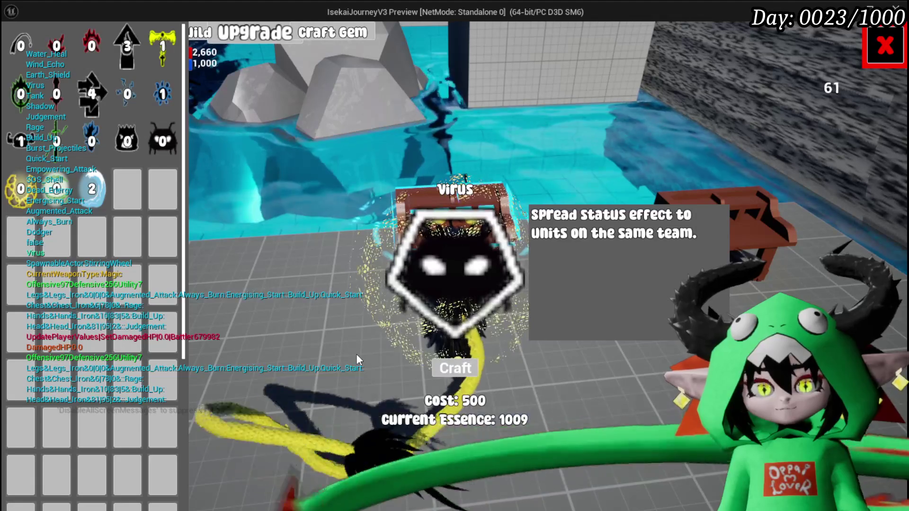
click(875, 60)
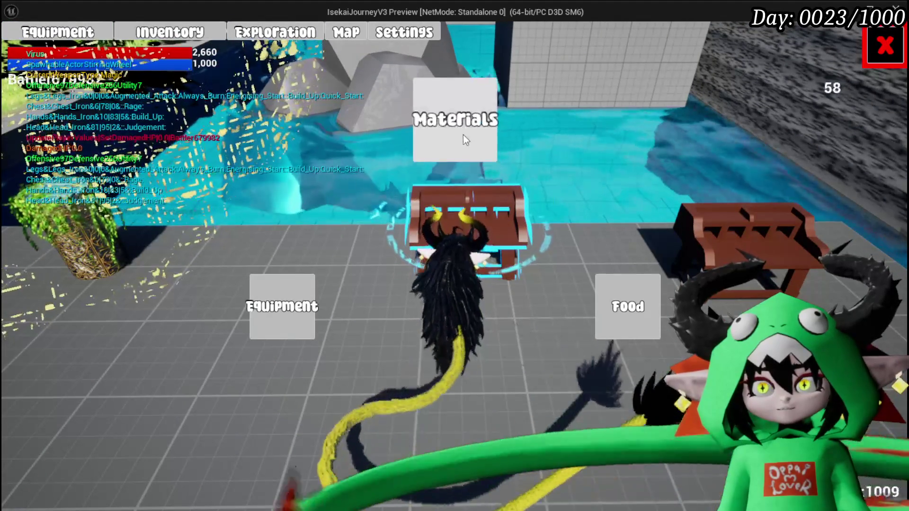
click(463, 134)
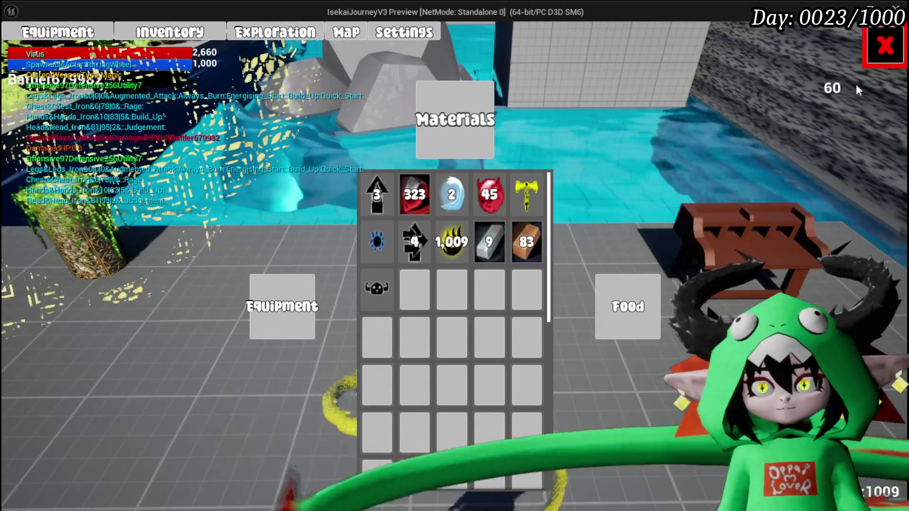
click(877, 60)
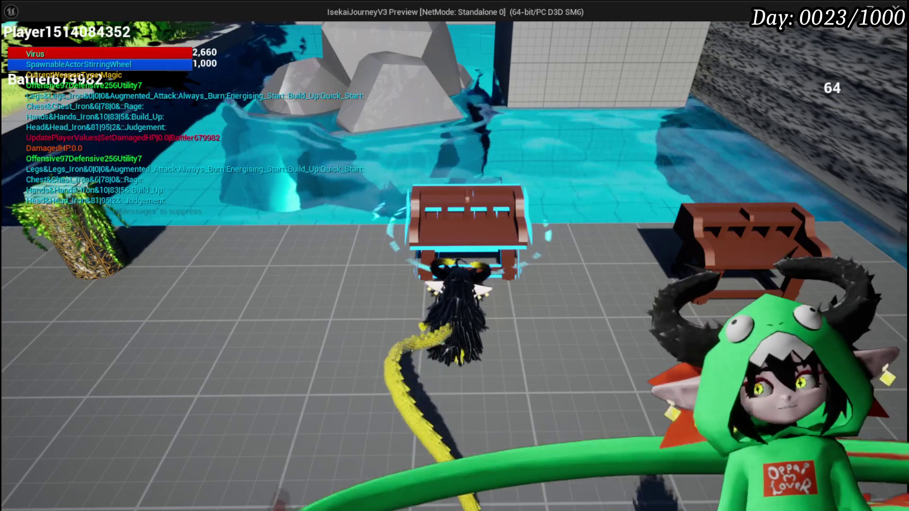
Back at the workbench, select the Virus gem and craft a second one.
key(e)
click(312, 42)
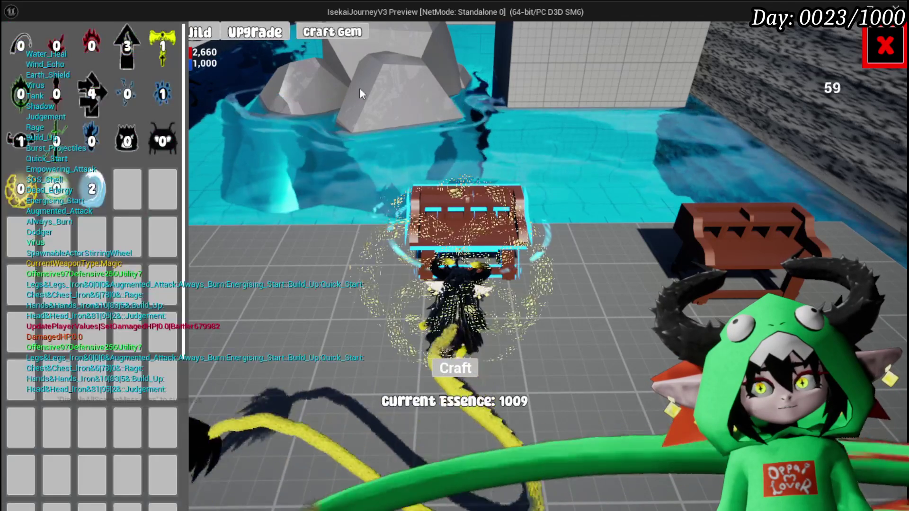
click(161, 142)
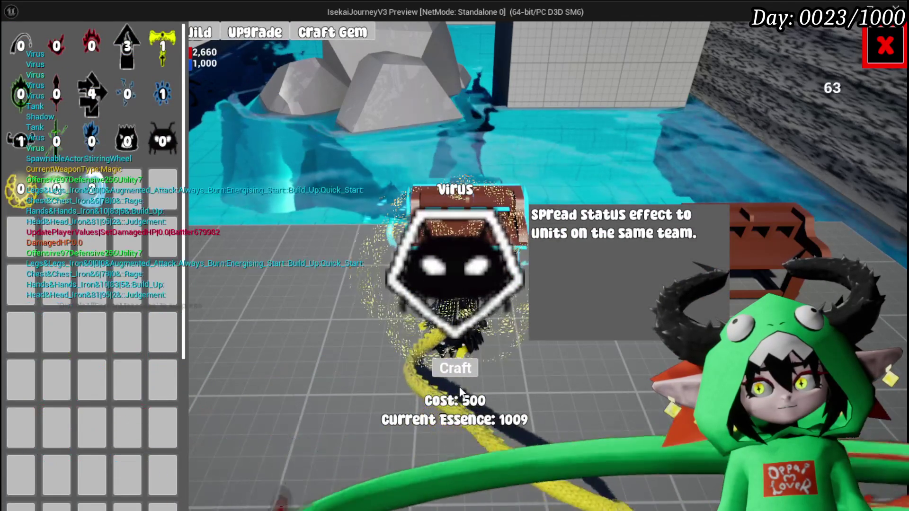
click(456, 370)
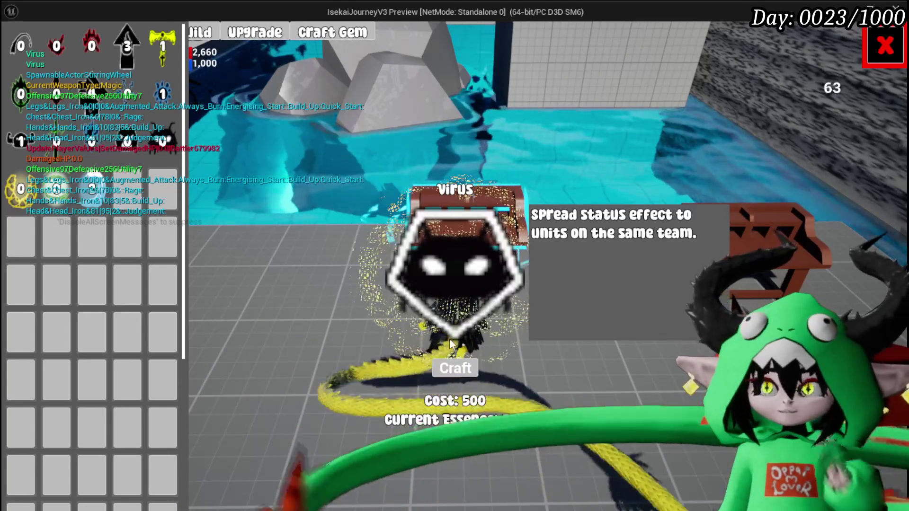
click(455, 368)
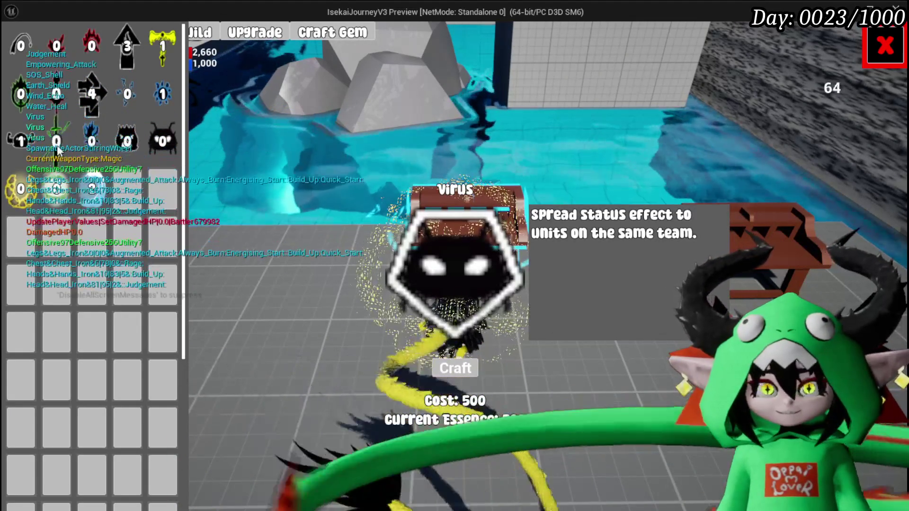
Craft a Punishment gem for 400 essence and an Earth Shield gem, then stop the play-test.
click(431, 336)
click(455, 368)
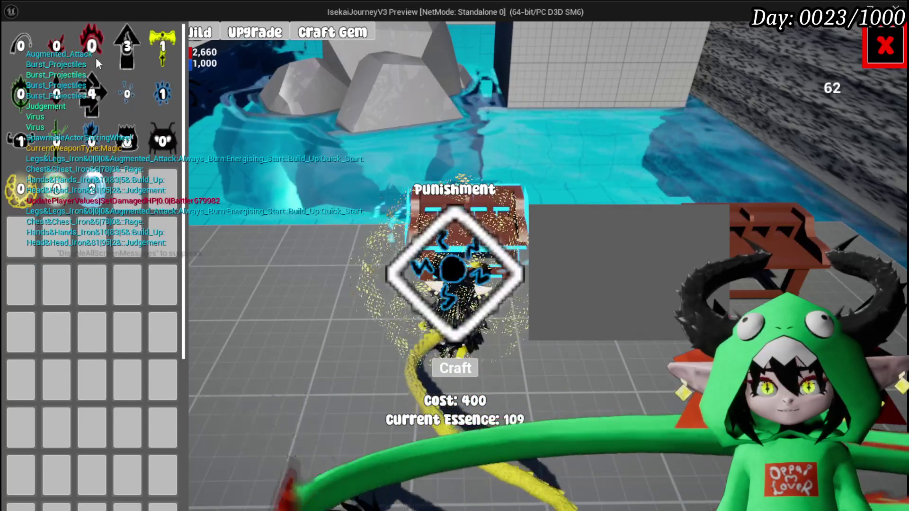
click(19, 195)
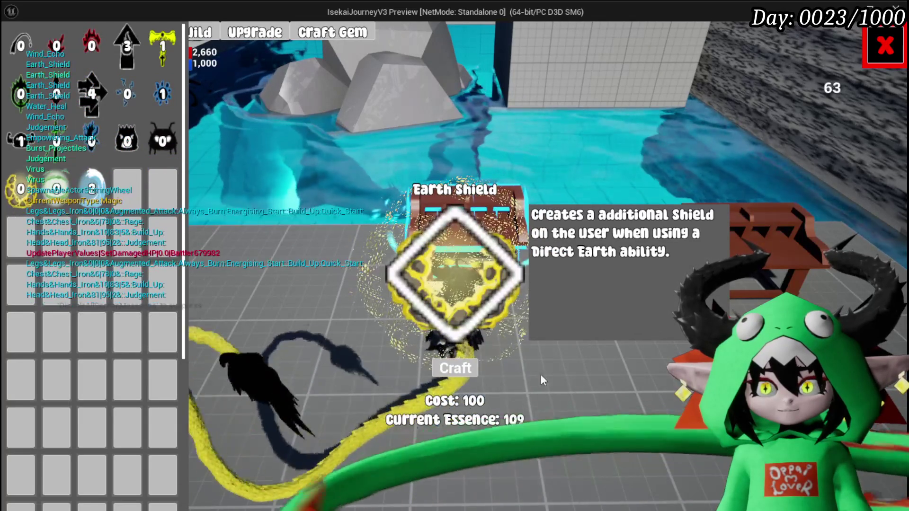
click(442, 372)
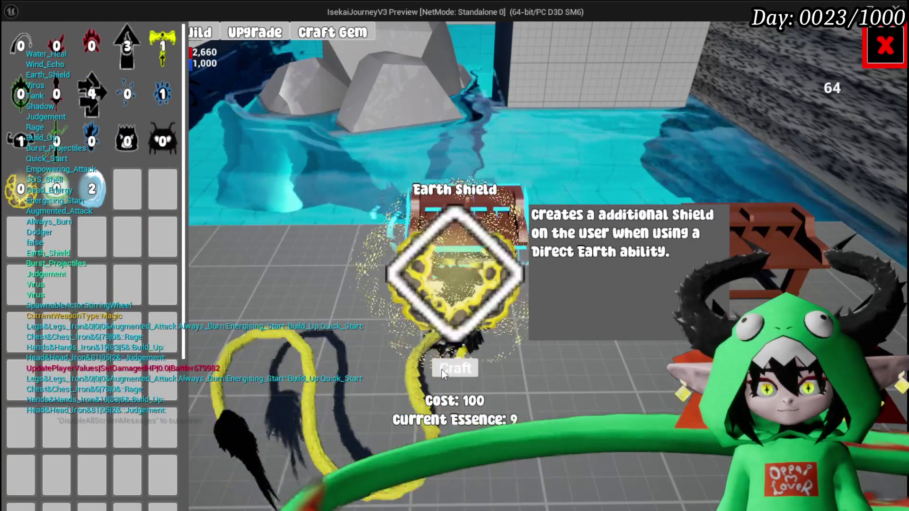
key(Escape)
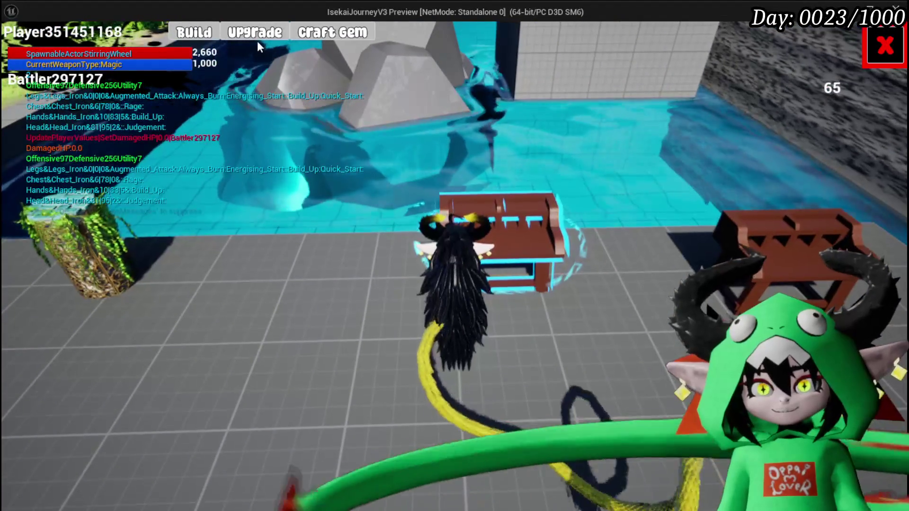
Craft an Energising Start gem for 100 essence and an Always Burn gem.
click(257, 38)
click(312, 38)
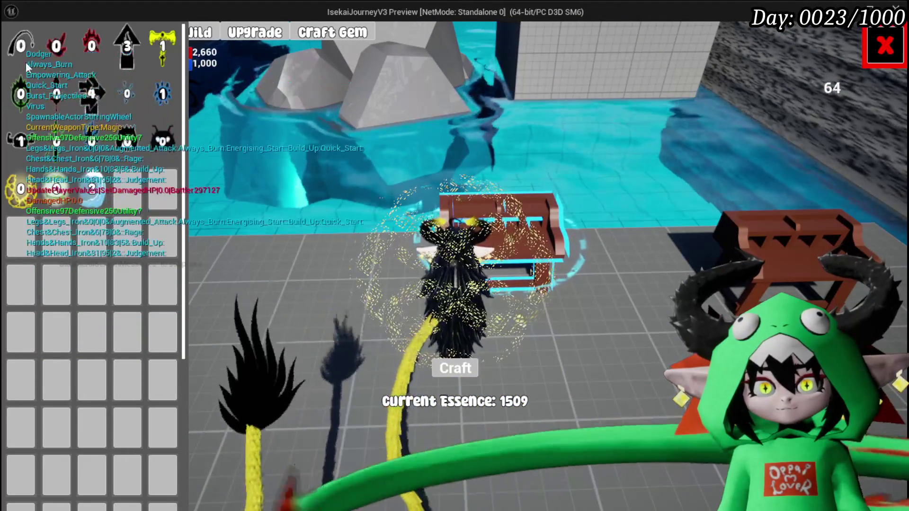
click(454, 368)
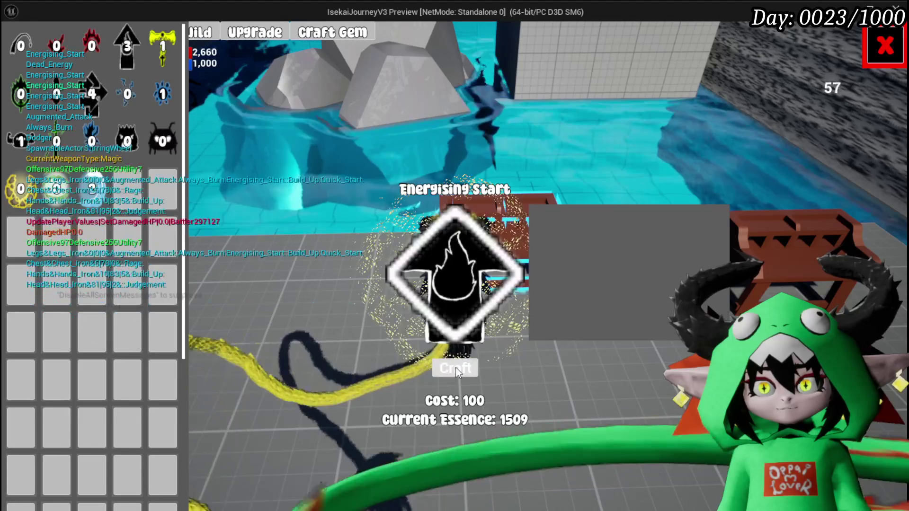
click(454, 368)
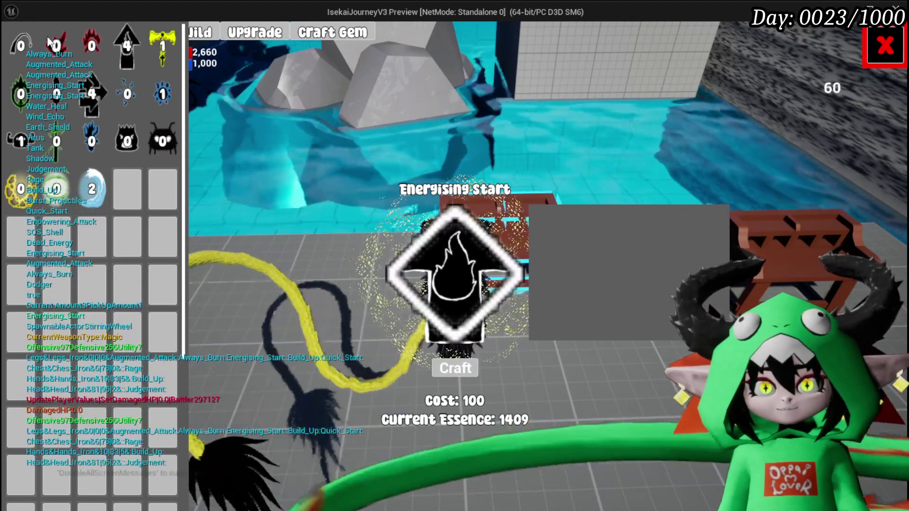
click(464, 369)
click(464, 369)
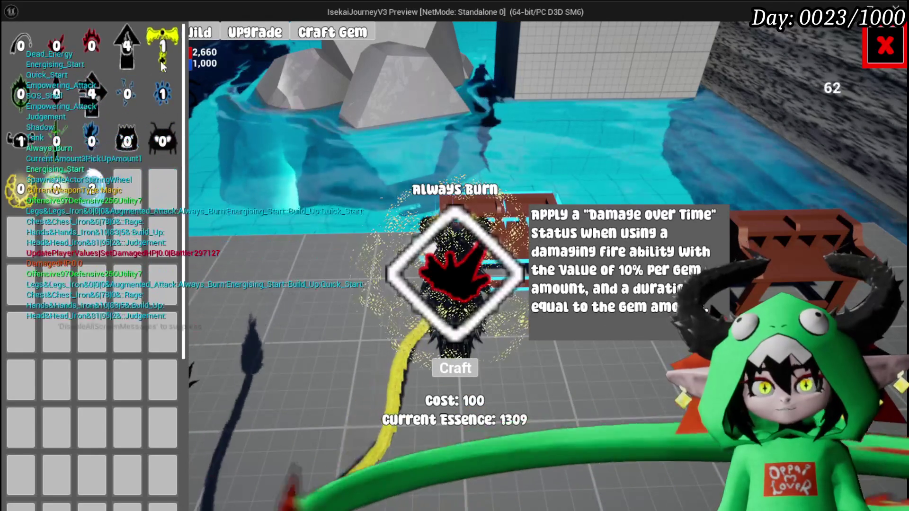
Close the crafting interface, stop the play-test, and save the L_DungeonCreationTest level.
click(162, 45)
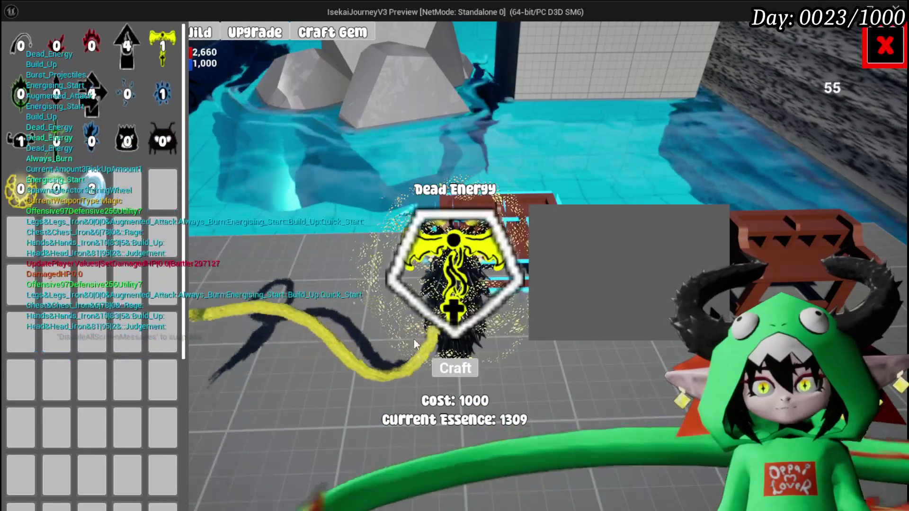
click(884, 45)
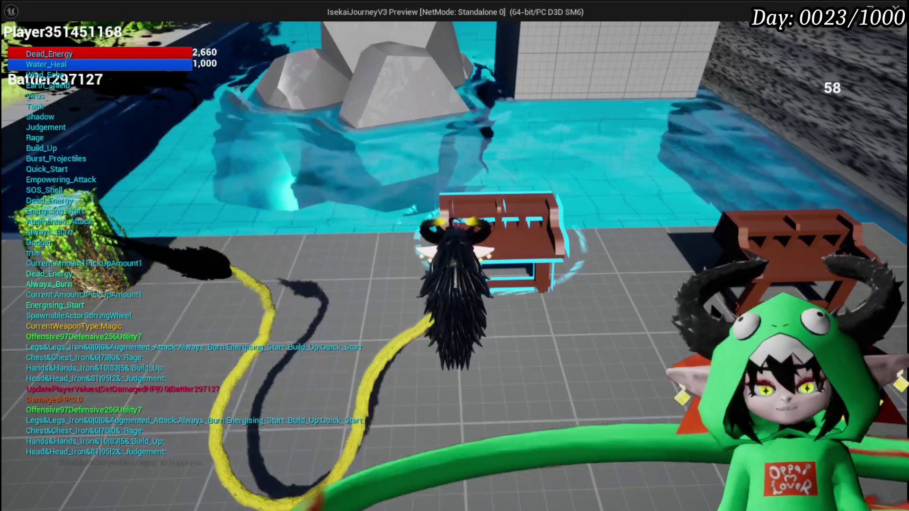
key(Escape)
click(15, 49)
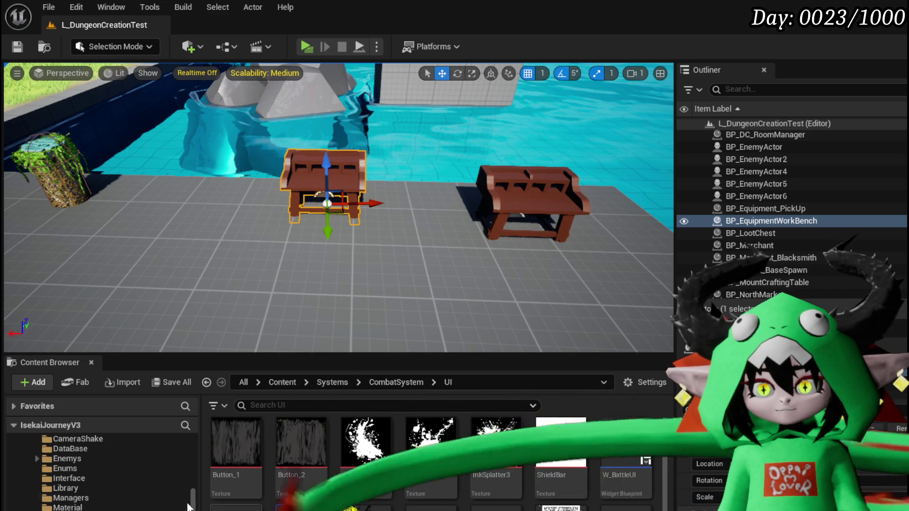
scroll(121, 508, up, 3)
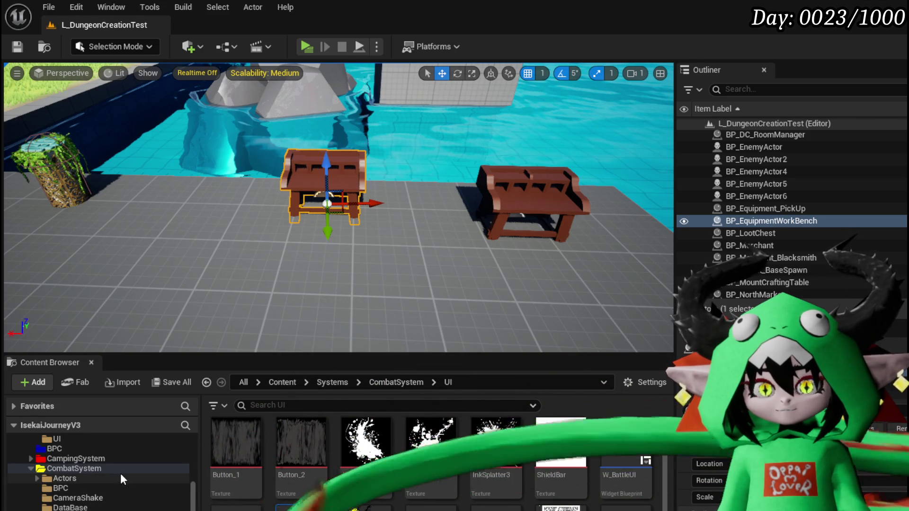
scroll(92, 461, down, 1)
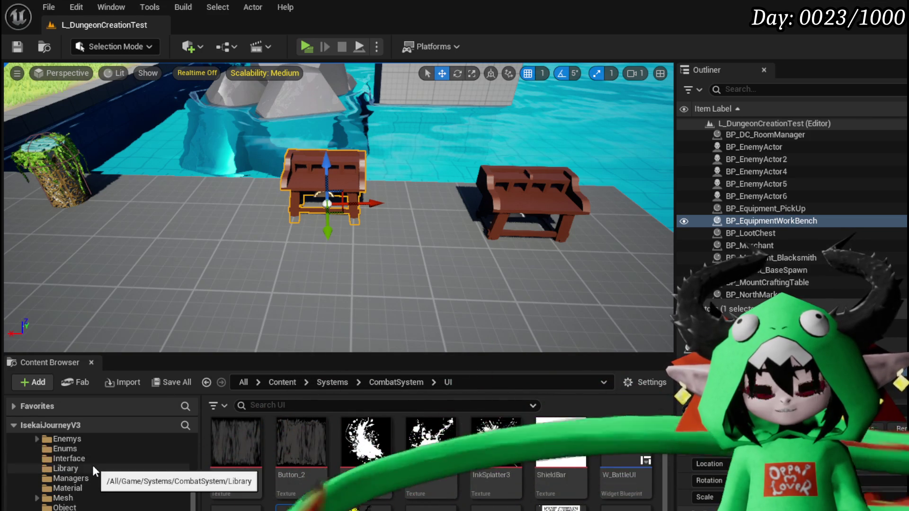
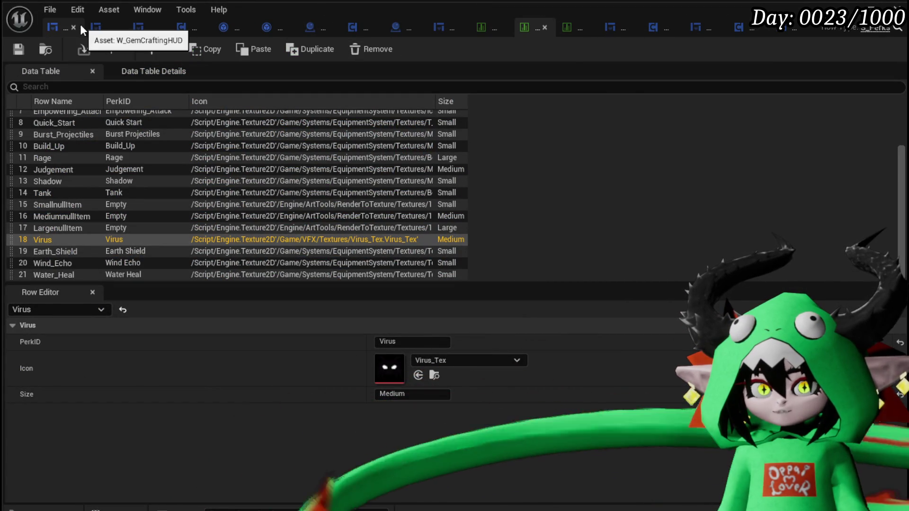
Open the W_GemCraftingHUD widget editor and select the Button_Crafting widget in the Hierarchy.
click(48, 26)
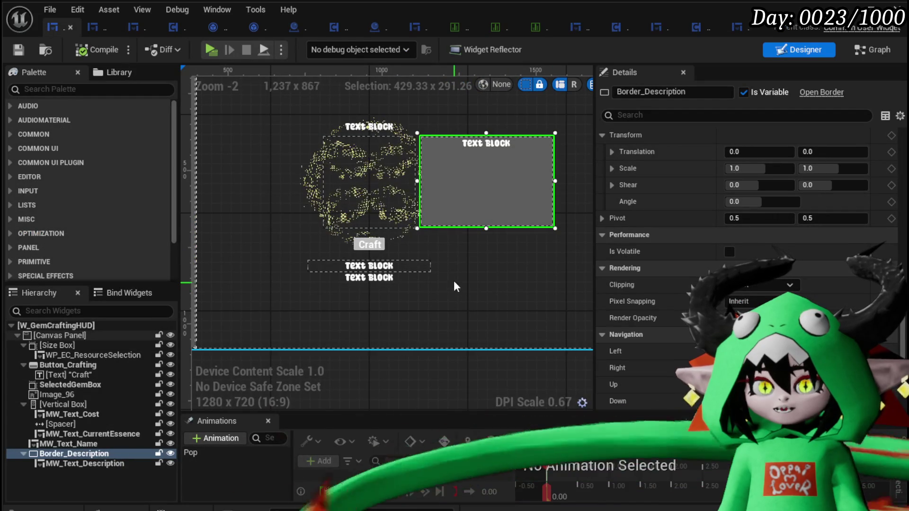
click(381, 245)
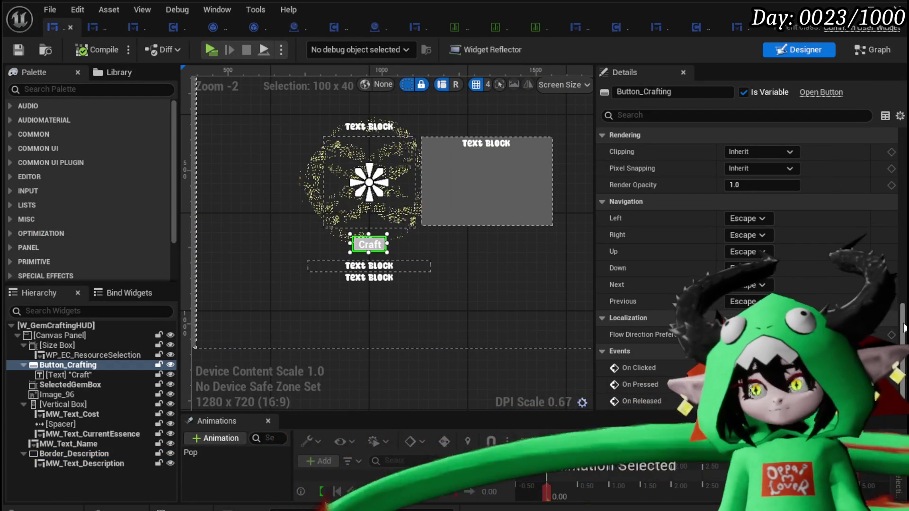
scroll(904, 327, down, 2)
Review the Craft button's pressed logic: Decrease Essence, Branch, Print String and Set Text nodes.
click(885, 335)
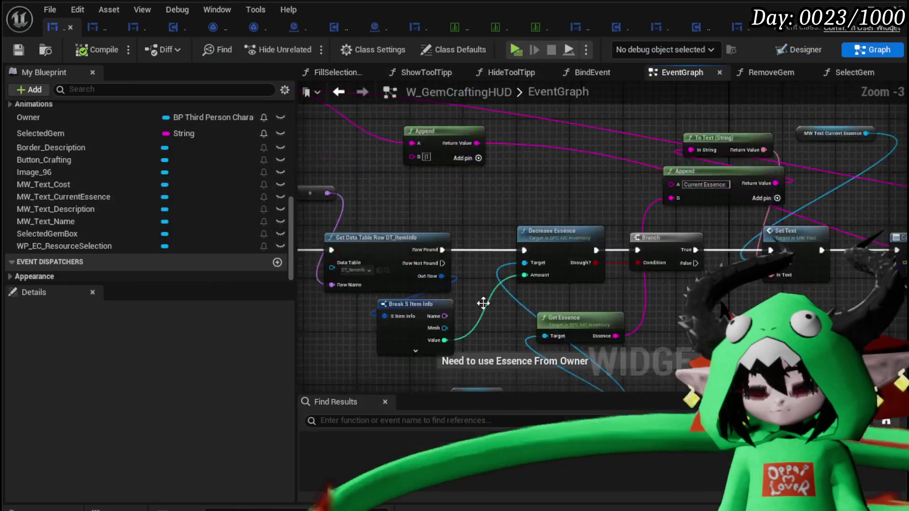
mouse_move(315, 276)
mouse_down()
mouse_move(358, 344)
mouse_move(473, 357)
mouse_move(558, 347)
mouse_move(407, 301)
mouse_up()
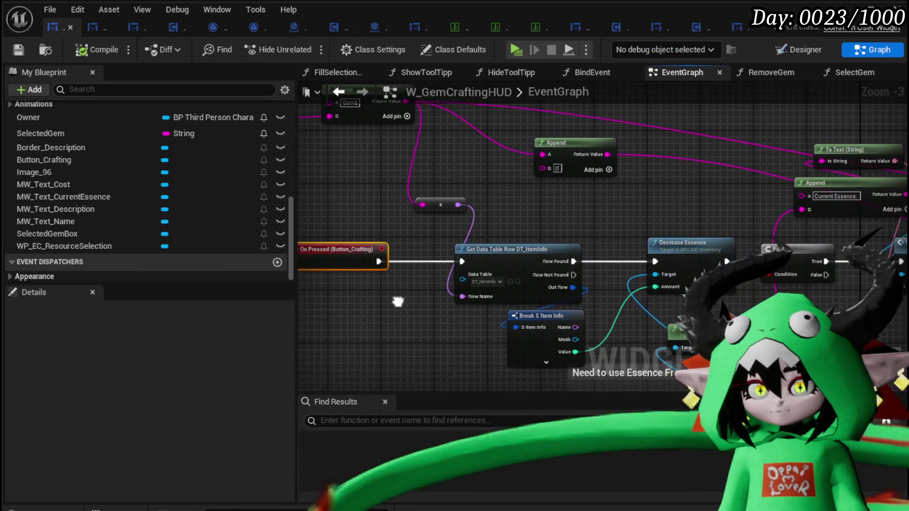
drag(489, 306, 313, 292)
mouse_move(416, 218)
mouse_down()
mouse_move(366, 212)
mouse_move(348, 248)
mouse_move(394, 277)
mouse_up()
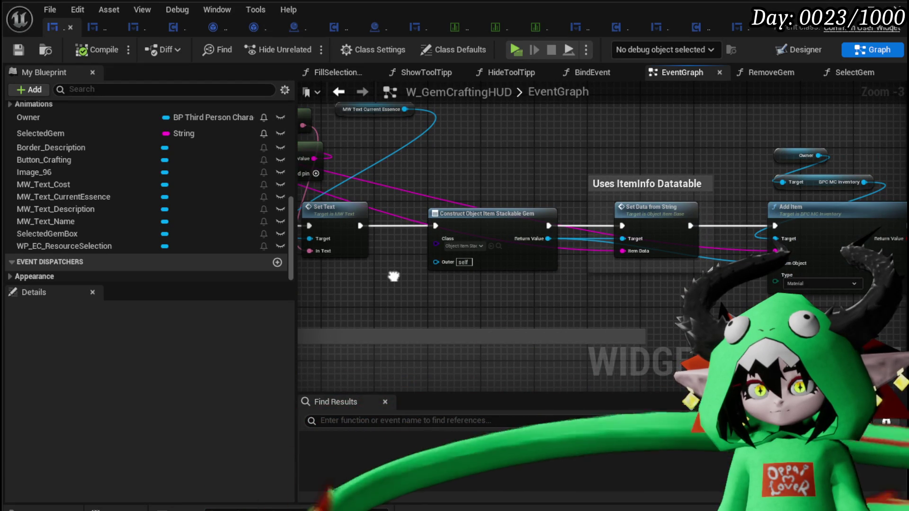
mouse_move(393, 276)
mouse_down()
mouse_move(372, 270)
mouse_move(372, 279)
mouse_move(449, 289)
mouse_up()
mouse_move(754, 298)
mouse_down()
mouse_move(539, 289)
mouse_move(891, 296)
mouse_up()
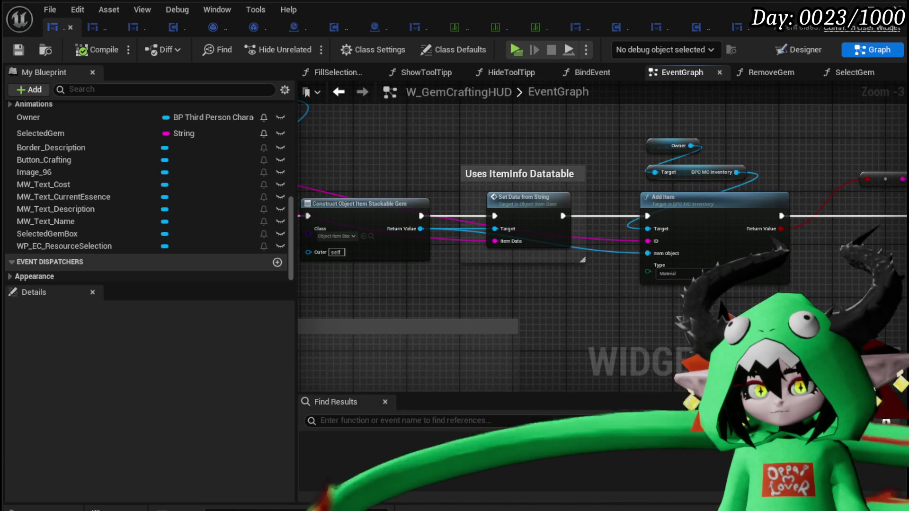
drag(615, 284, 847, 296)
mouse_move(324, 270)
mouse_down()
mouse_move(275, 273)
mouse_move(443, 289)
mouse_move(214, 273)
mouse_move(313, 278)
mouse_move(847, 361)
mouse_move(449, 274)
mouse_move(388, 307)
mouse_up()
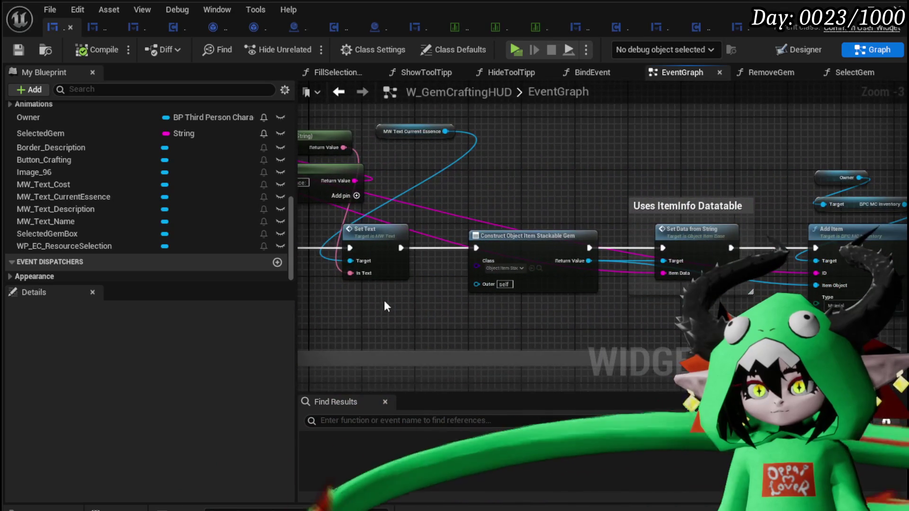
Inspect the Add Item section, including Construct Object Item Stackable Gem and Print String's advanced settings.
mouse_move(718, 313)
mouse_down()
mouse_move(461, 298)
mouse_move(885, 315)
mouse_up()
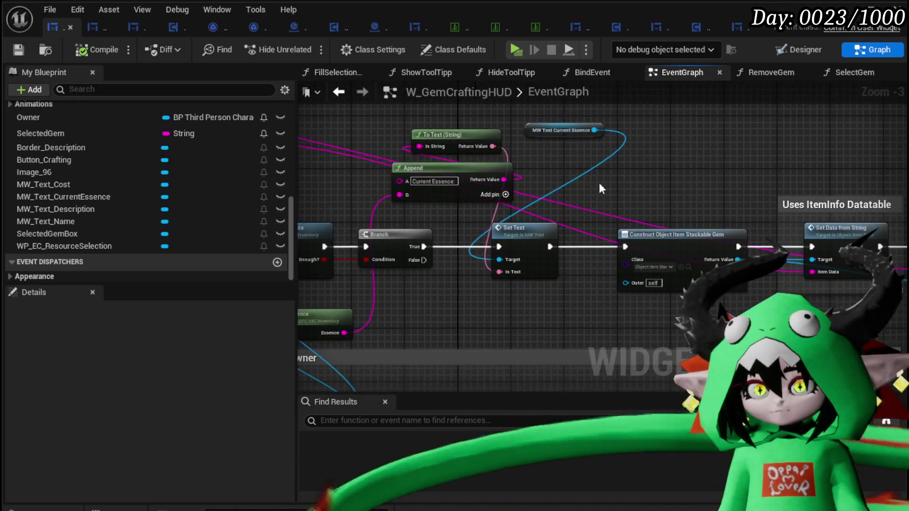
mouse_move(599, 185)
mouse_down()
mouse_move(331, 215)
mouse_move(303, 190)
mouse_up()
drag(663, 265, 552, 239)
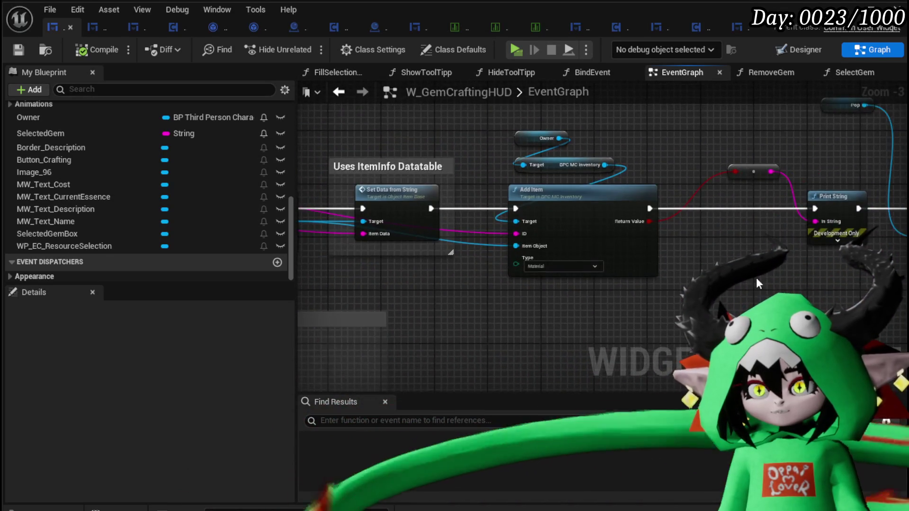
drag(734, 293, 535, 264)
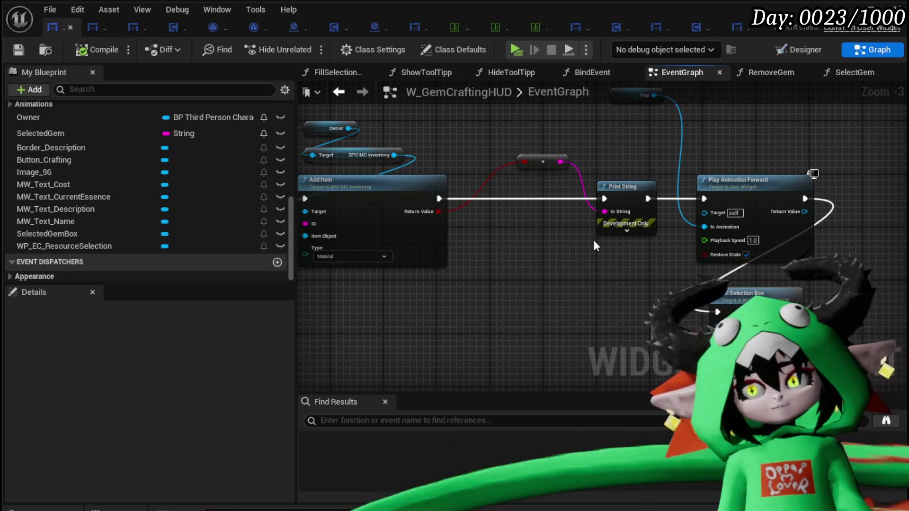
click(592, 231)
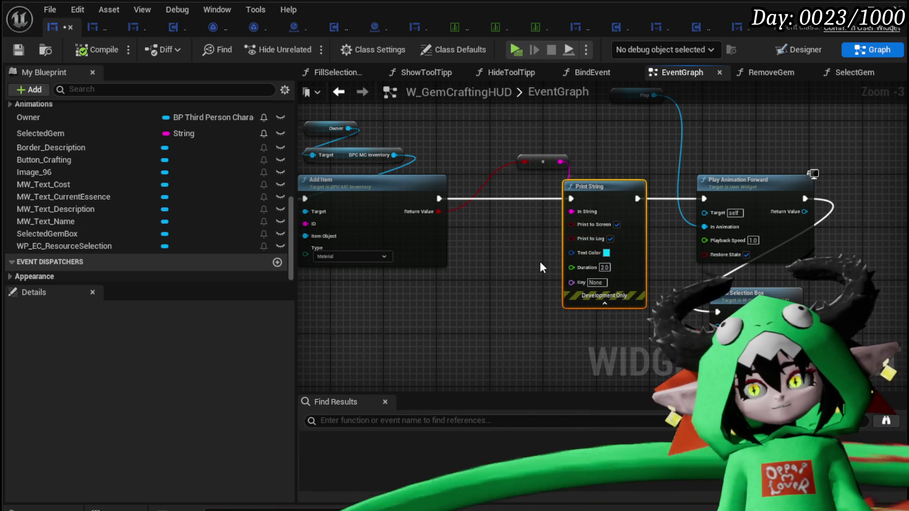
drag(540, 267, 774, 276)
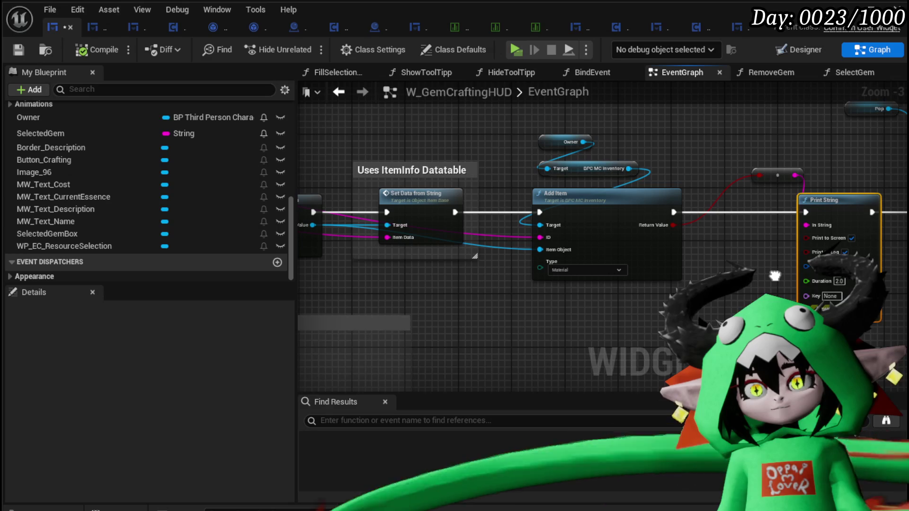
scroll(461, 290, down, 3)
scroll(462, 288, up, 4)
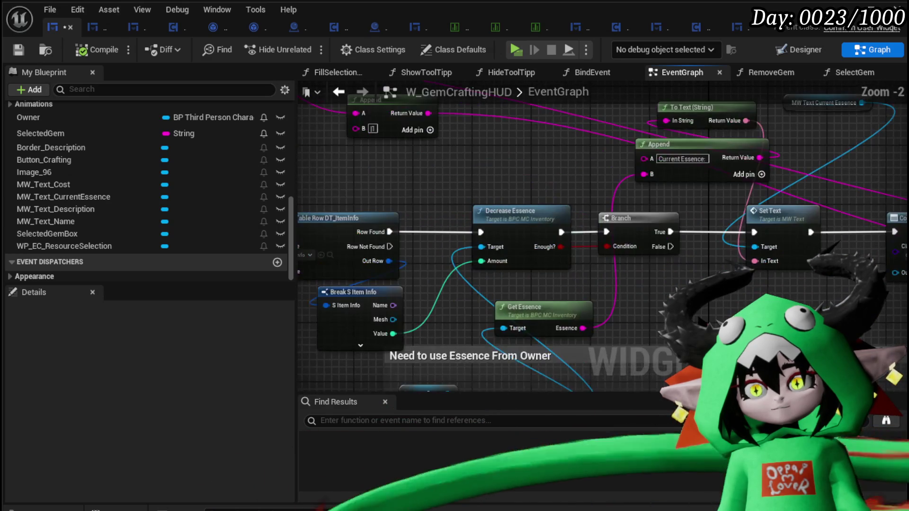
Add a breakpoint on On Pressed (Button_Crafting) and launch the game preview.
drag(463, 288, 713, 280)
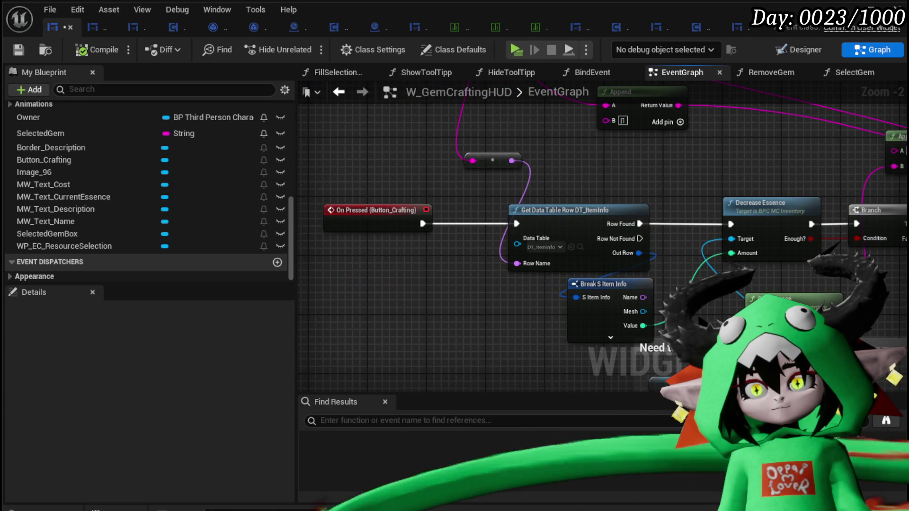
click(378, 218)
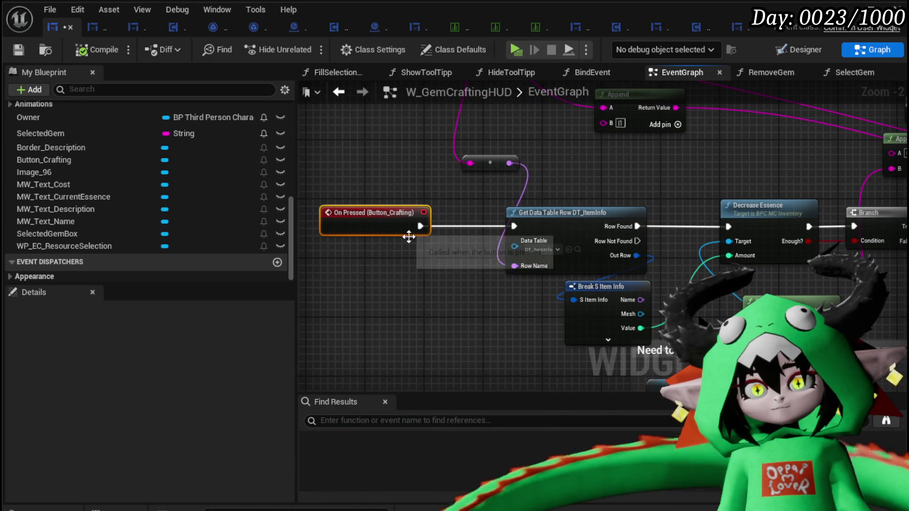
right_click(336, 216)
click(379, 478)
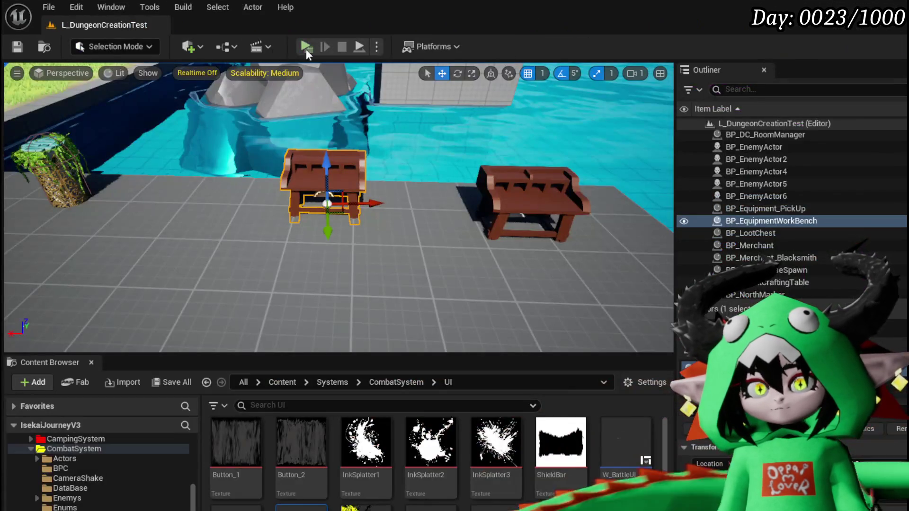
click(306, 48)
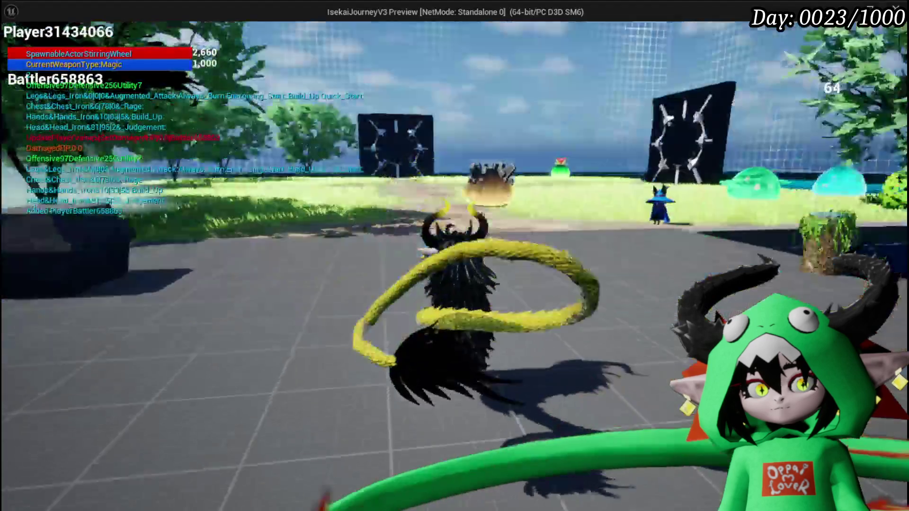
Interact with the crafting bench and browse the inventory item list.
key(w)
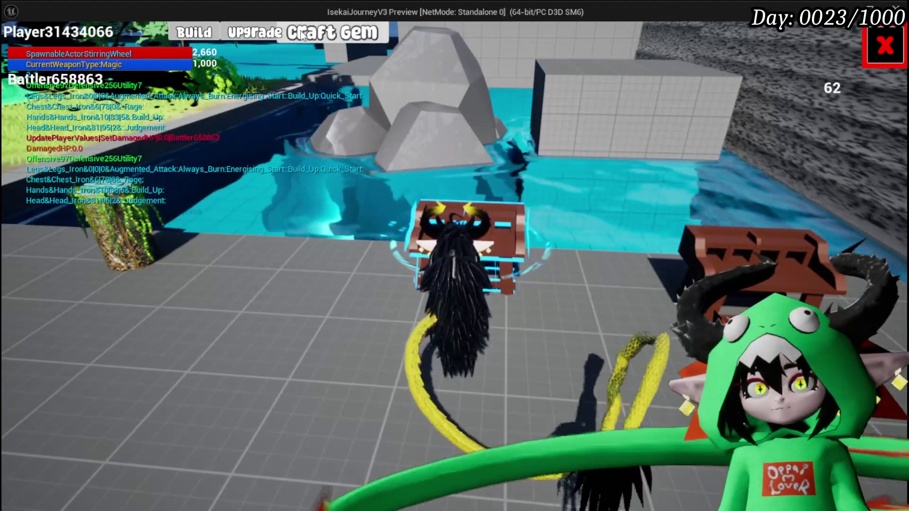
click(253, 42)
scroll(142, 213, down, 5)
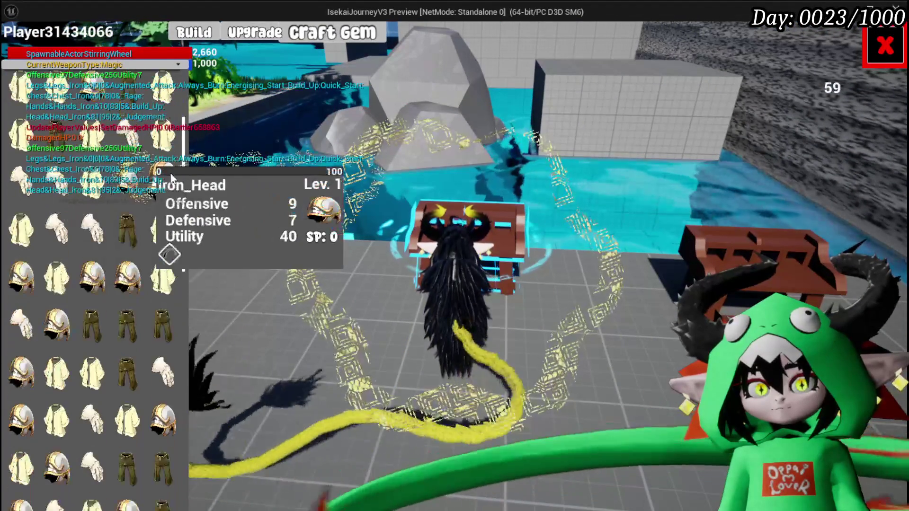
scroll(171, 177, down, 3)
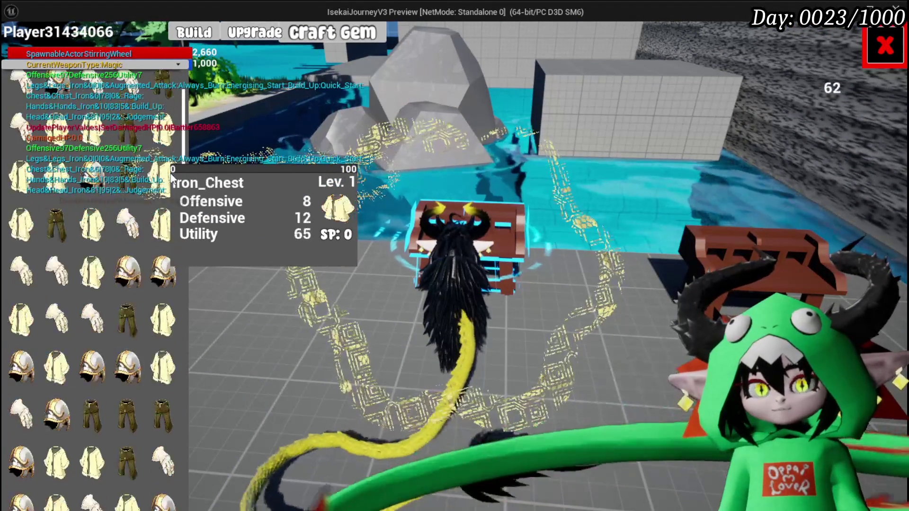
Open the gem crafting panel and craft Water Heal, hitting the On Pressed breakpoint.
click(208, 34)
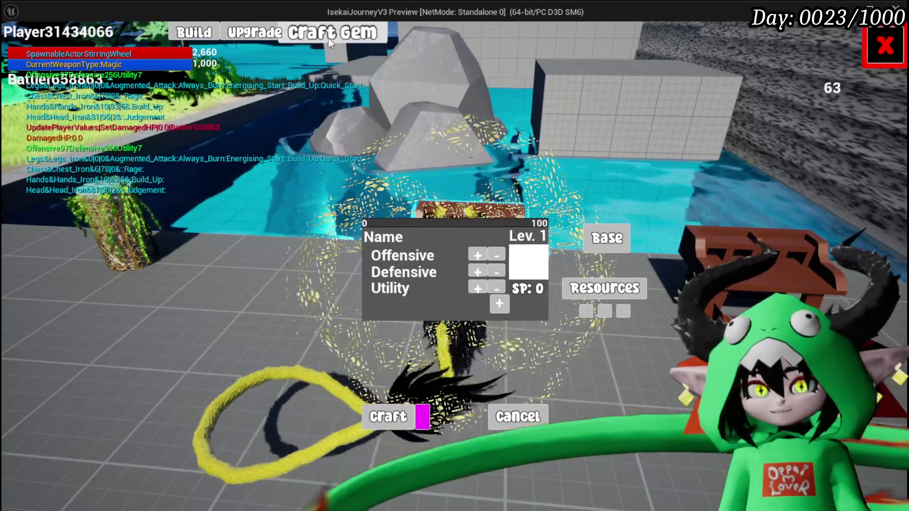
click(328, 34)
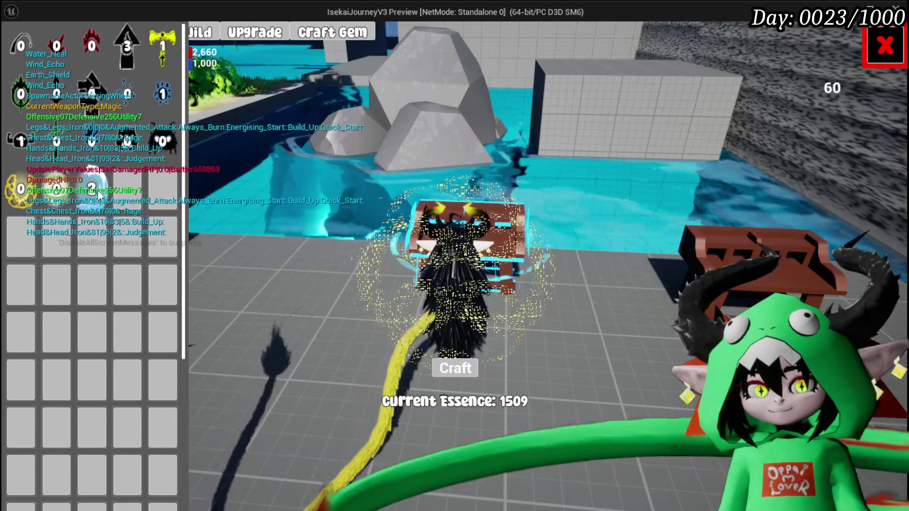
click(75, 194)
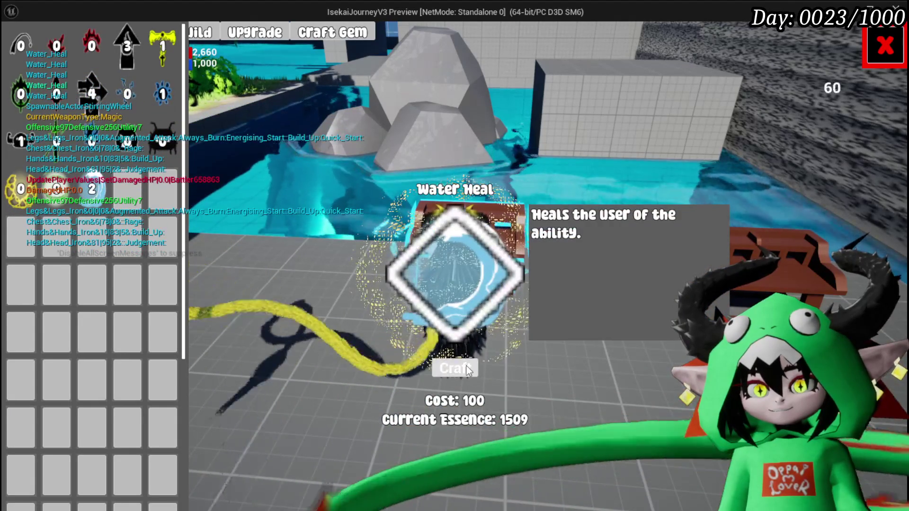
click(455, 368)
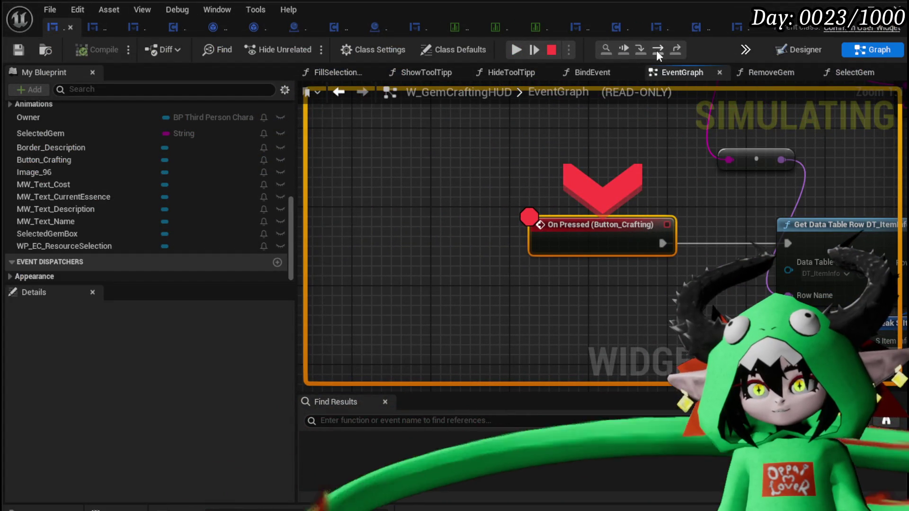
Step through the Water Heal craft from Get Data Table Row past Construct Object Item Stackable Gem.
click(656, 51)
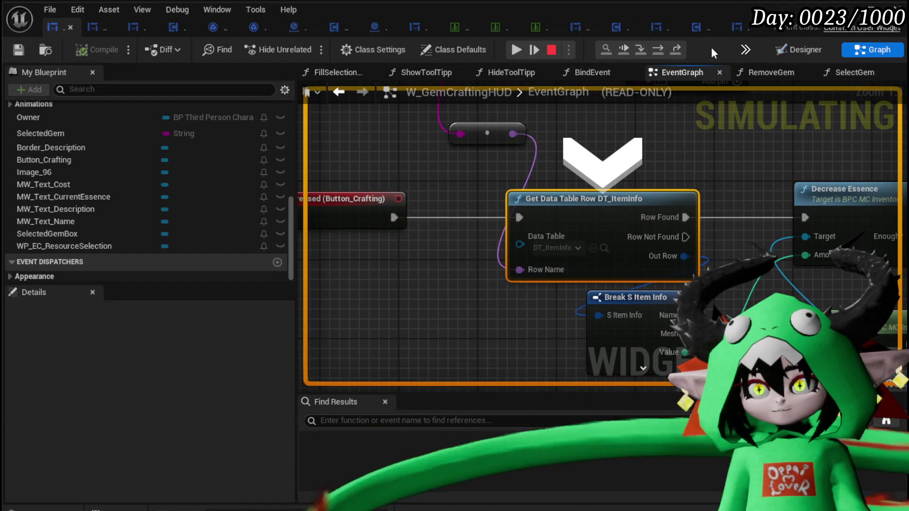
click(659, 52)
click(658, 52)
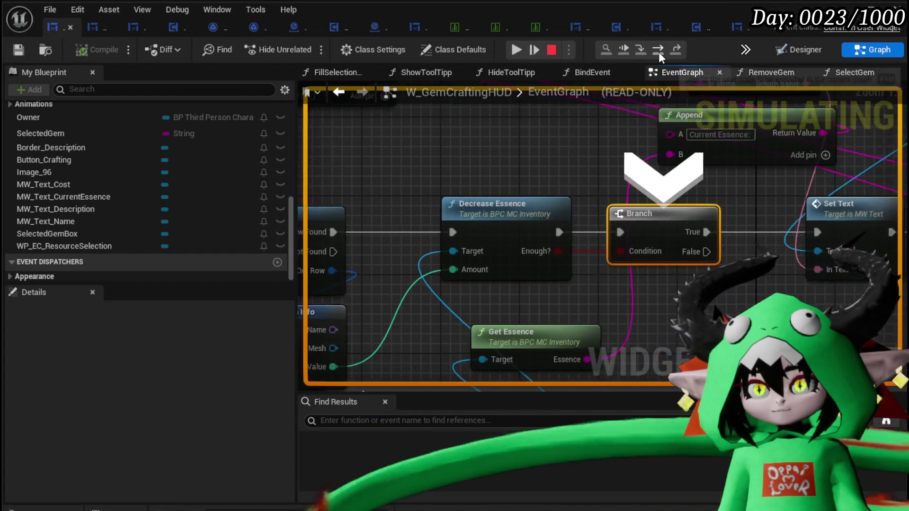
click(658, 52)
click(658, 52)
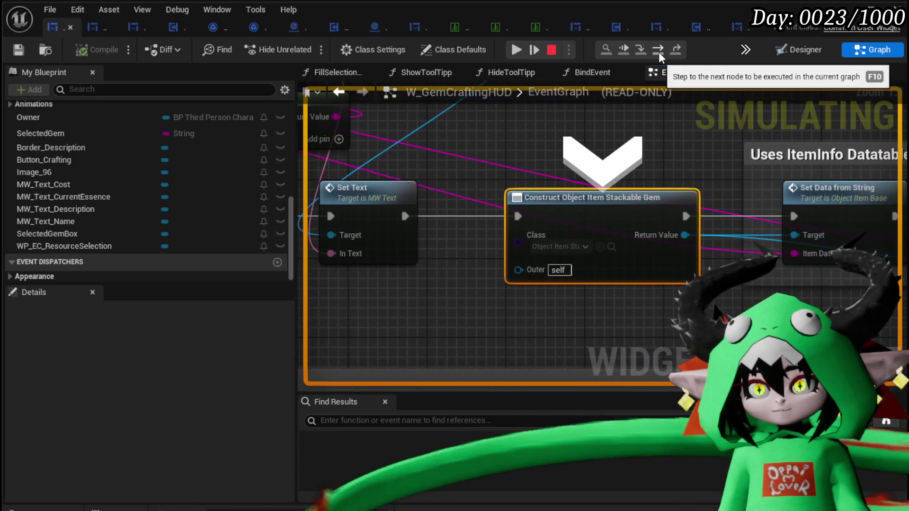
click(658, 52)
click(659, 52)
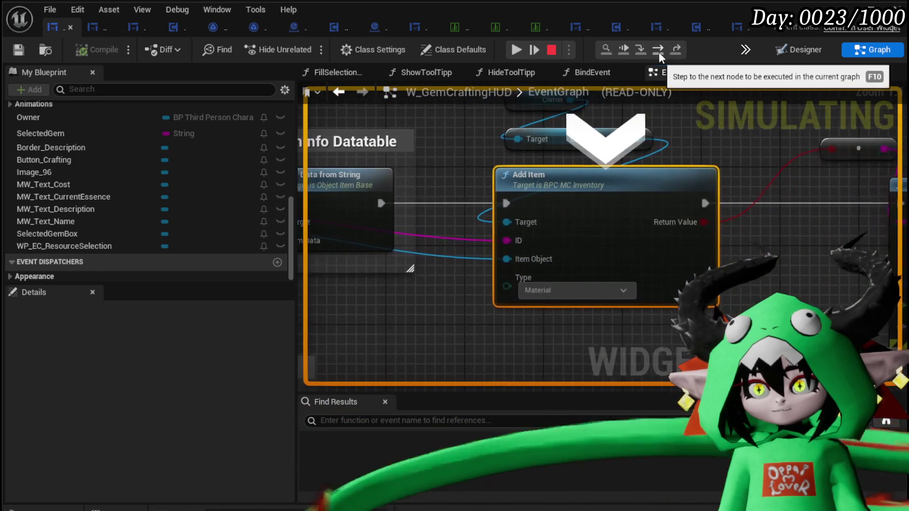
click(658, 52)
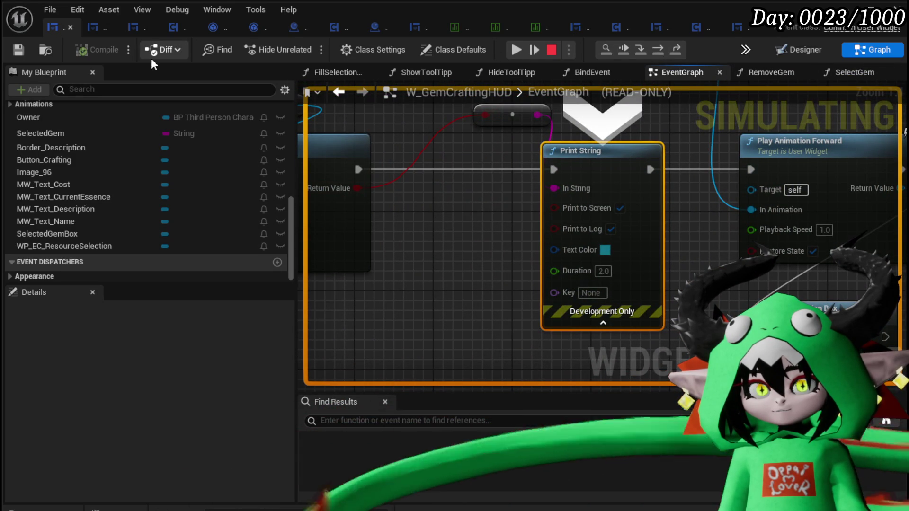
Resume, craft the Virus gem, and step execution to Set Data from String.
click(516, 49)
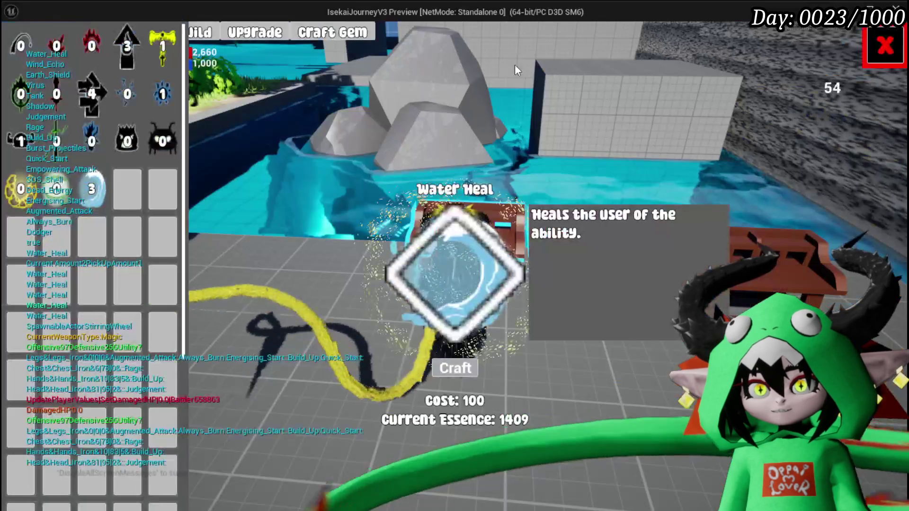
click(162, 141)
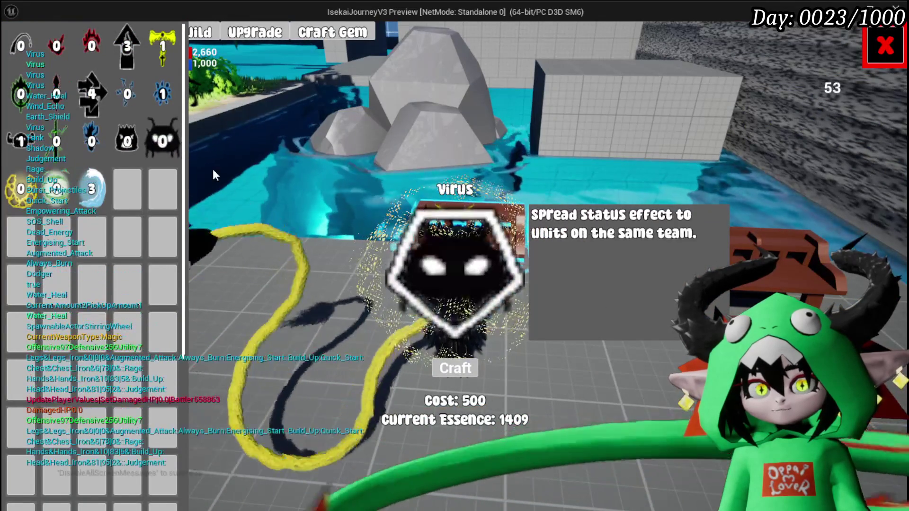
click(455, 368)
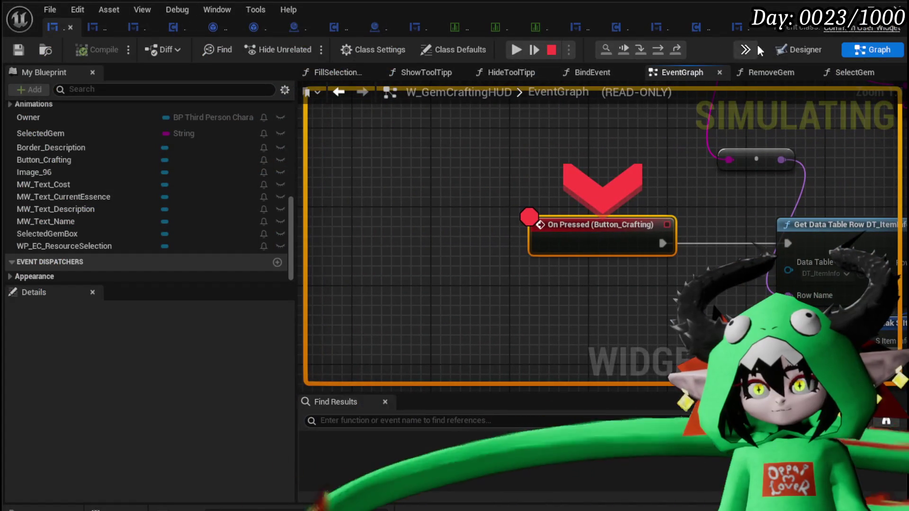
click(659, 54)
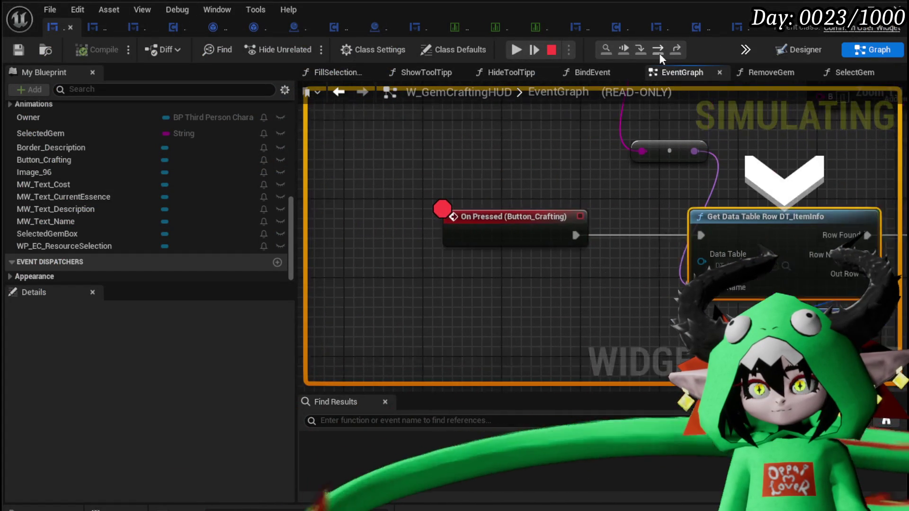
click(658, 54)
click(659, 50)
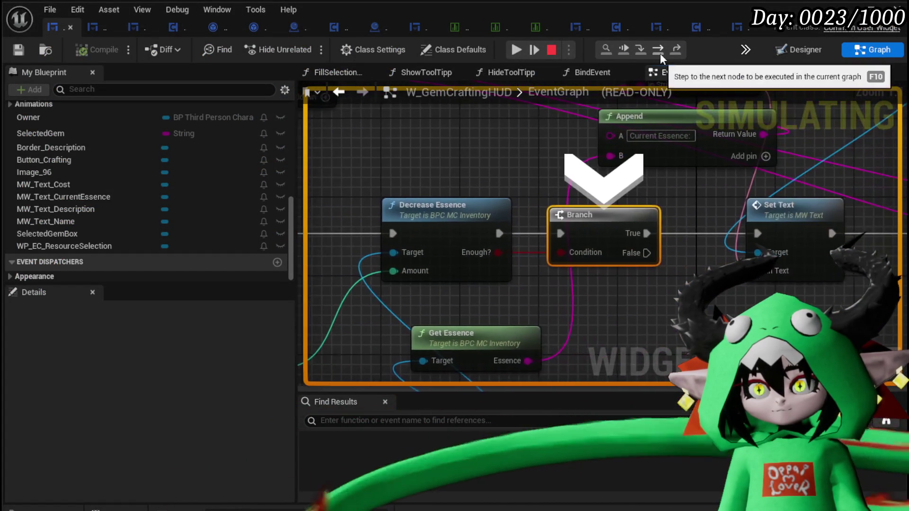
click(659, 48)
click(660, 49)
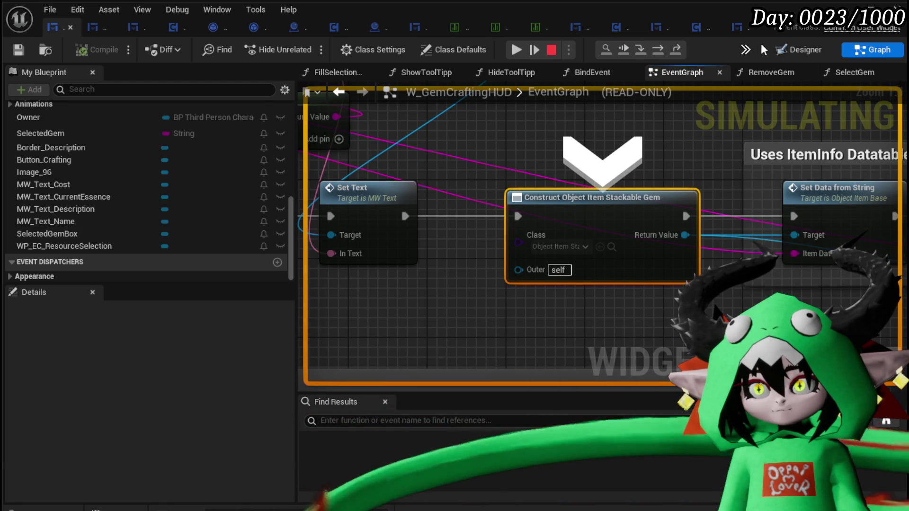
click(658, 50)
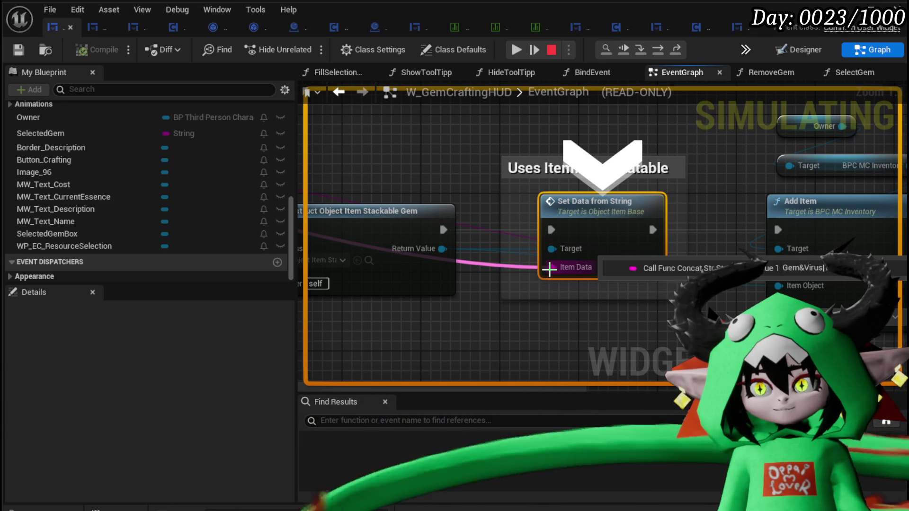
Step to Add Item and Print String, confirming Add Item's return value is false.
click(658, 50)
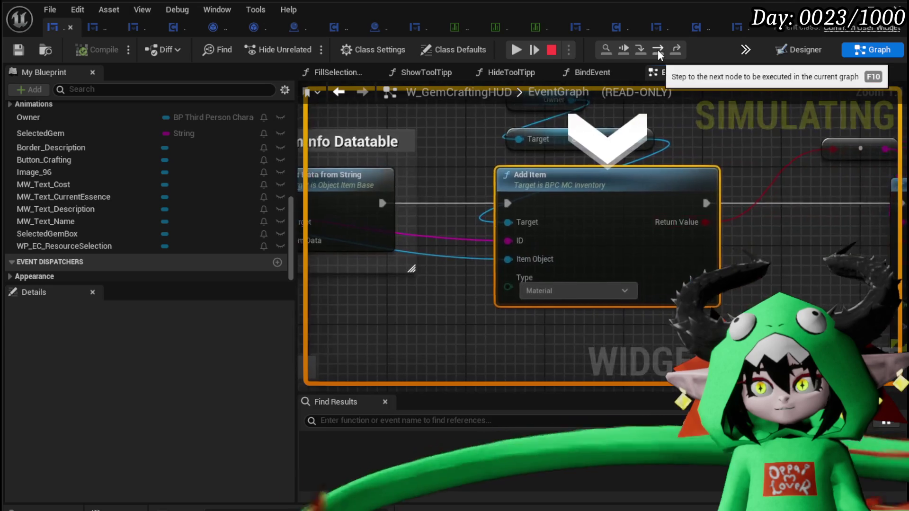
click(657, 50)
mouse_move(567, 186)
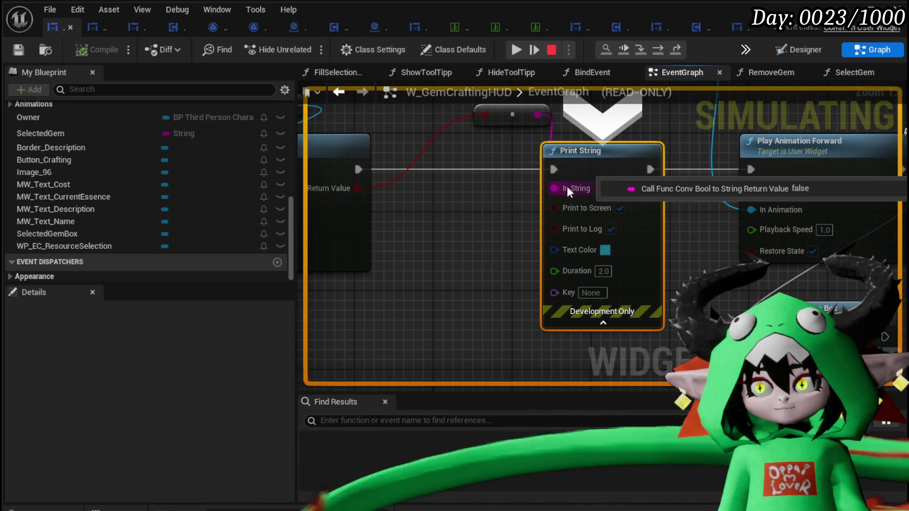
mouse_move(549, 203)
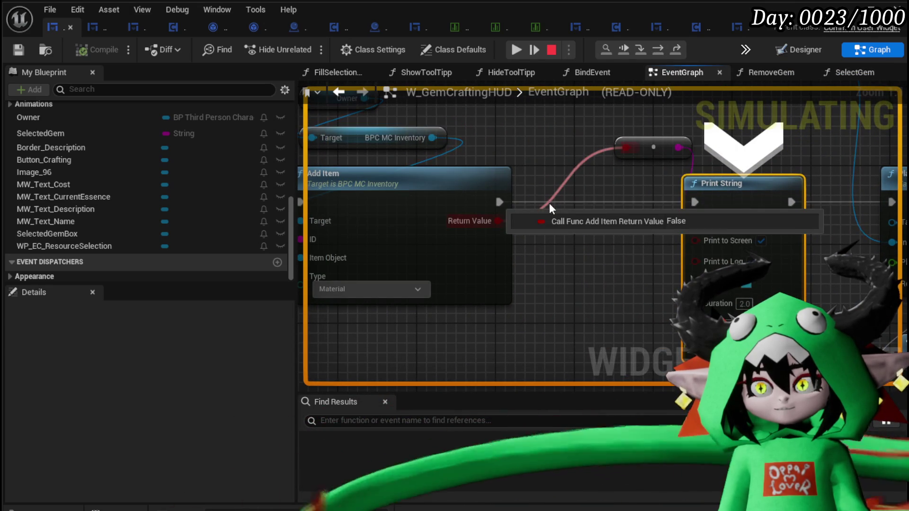
mouse_move(549, 203)
mouse_down()
mouse_move(697, 218)
mouse_move(389, 206)
mouse_move(563, 209)
mouse_up()
Resume, stop the game preview, and open the inventory's AddItem function graph.
click(534, 50)
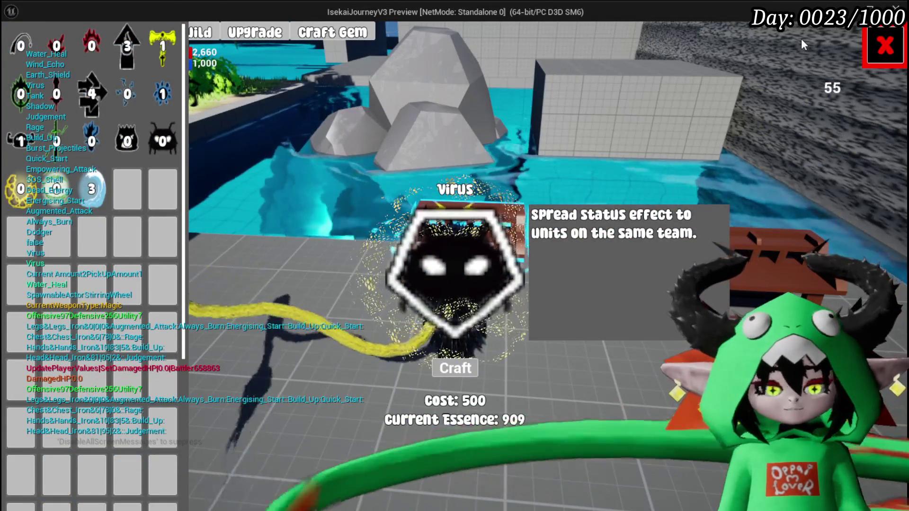
key(Escape)
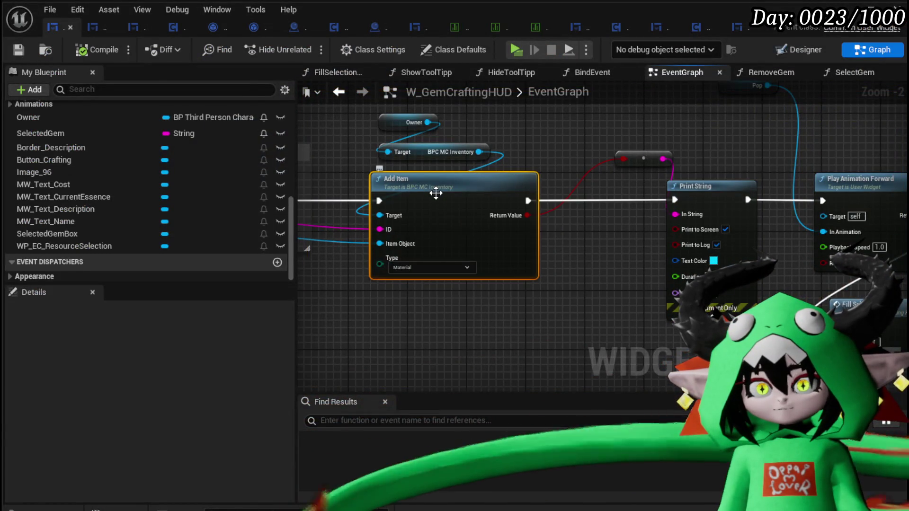
double_click(436, 193)
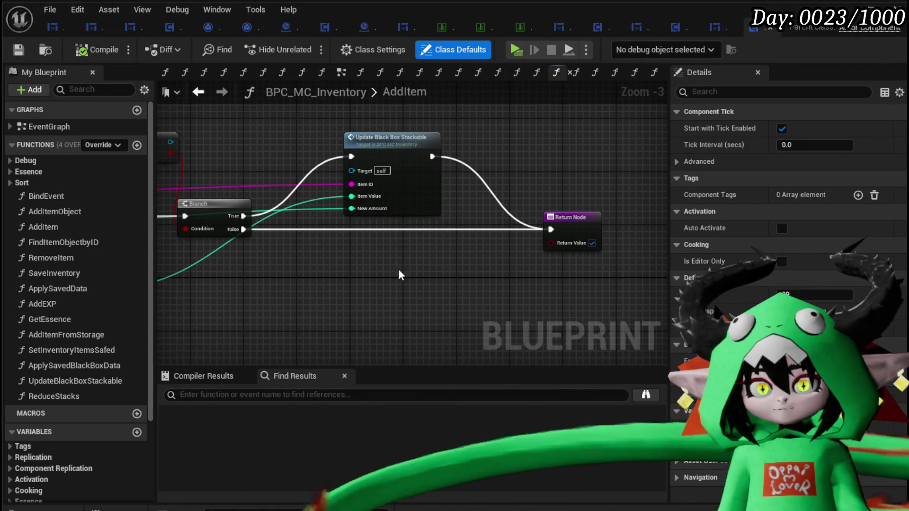
Look over the AddItem graph: entry, IsValid, Add Quantity, FIND and Truncate nodes.
mouse_move(365, 274)
mouse_down()
mouse_move(477, 271)
mouse_move(278, 272)
mouse_move(582, 275)
mouse_move(541, 243)
mouse_up()
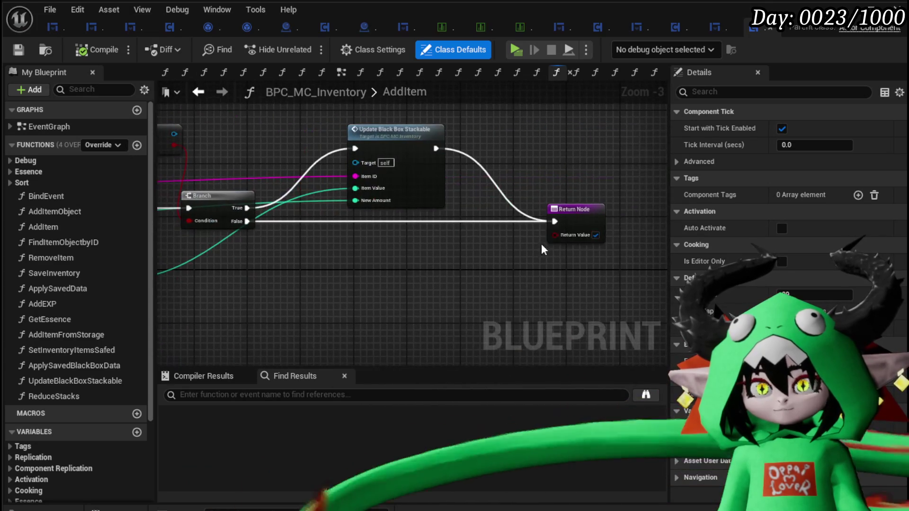
mouse_move(263, 276)
mouse_down()
mouse_move(504, 270)
mouse_move(402, 274)
mouse_move(470, 266)
mouse_move(515, 178)
mouse_up()
scroll(470, 265, down, 3)
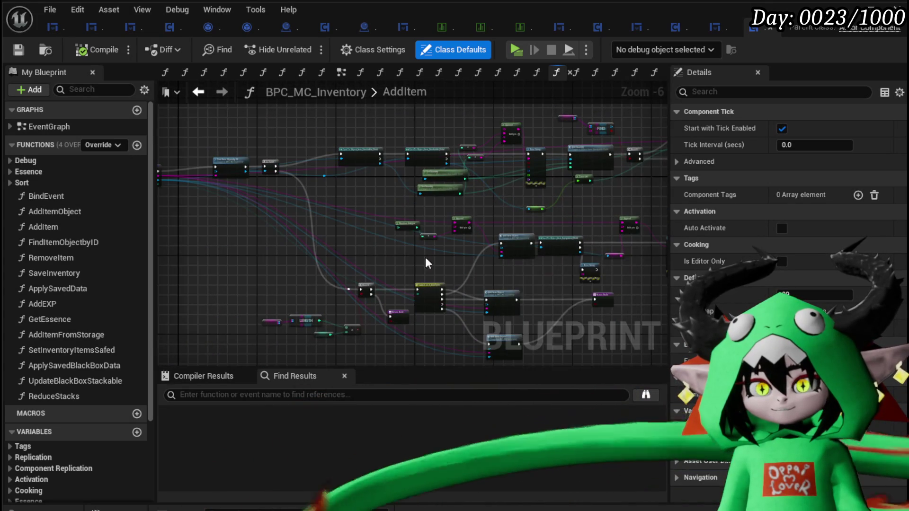
scroll(406, 208, up, 4)
scroll(494, 223, down, 3)
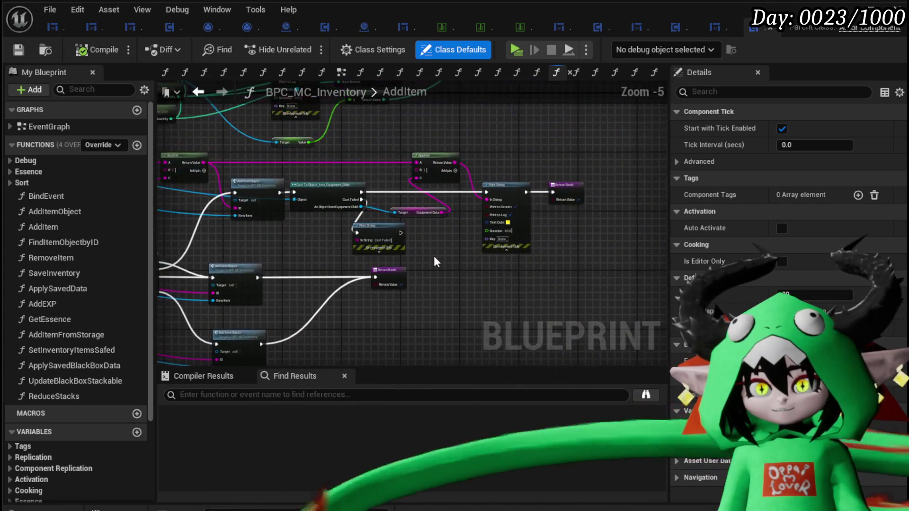
scroll(492, 177, up, 3)
scroll(491, 177, down, 2)
mouse_move(452, 189)
mouse_down()
mouse_move(454, 245)
mouse_move(662, 277)
mouse_up()
drag(251, 264, 635, 257)
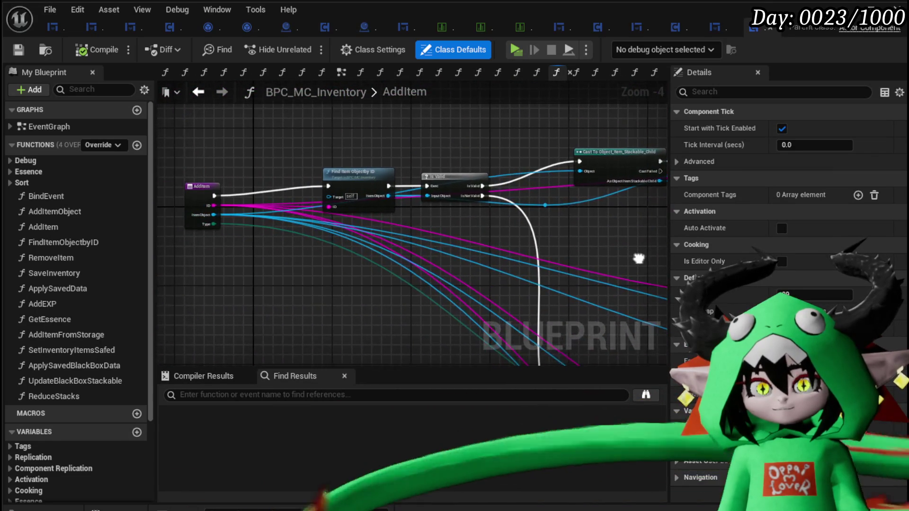
drag(203, 202, 201, 193)
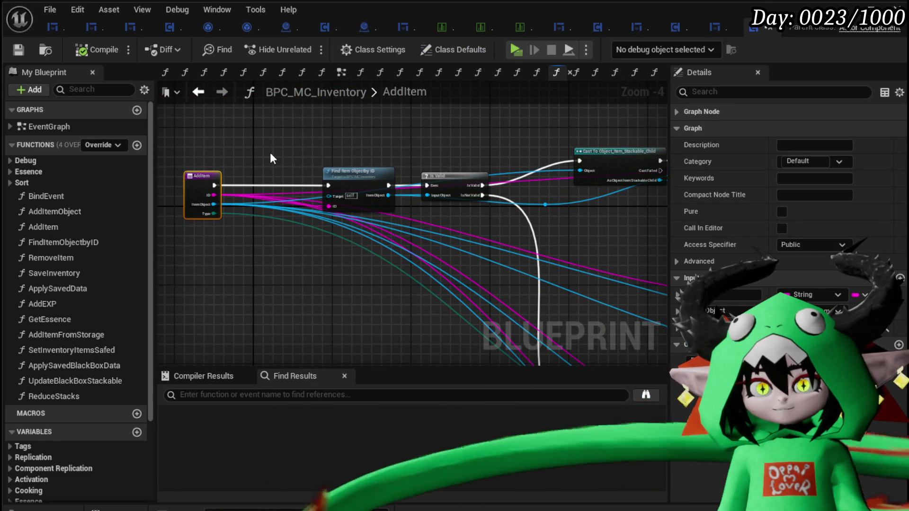
mouse_move(270, 152)
mouse_down()
mouse_move(300, 85)
mouse_move(245, 76)
mouse_move(264, 137)
mouse_move(256, 160)
mouse_up()
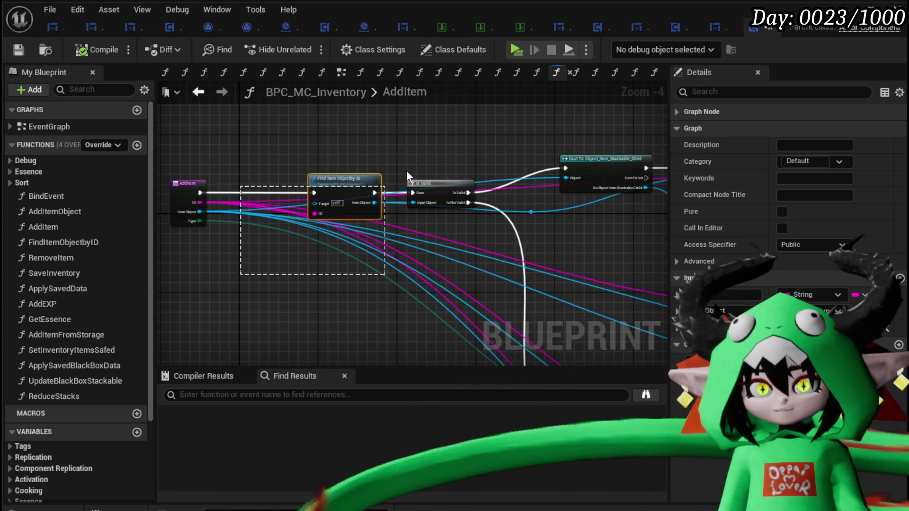
Open the FindItemObjectbyID function graph, then return to AddItem.
click(462, 153)
drag(462, 153, 389, 157)
scroll(429, 211, up, 1)
scroll(350, 223, up, 1)
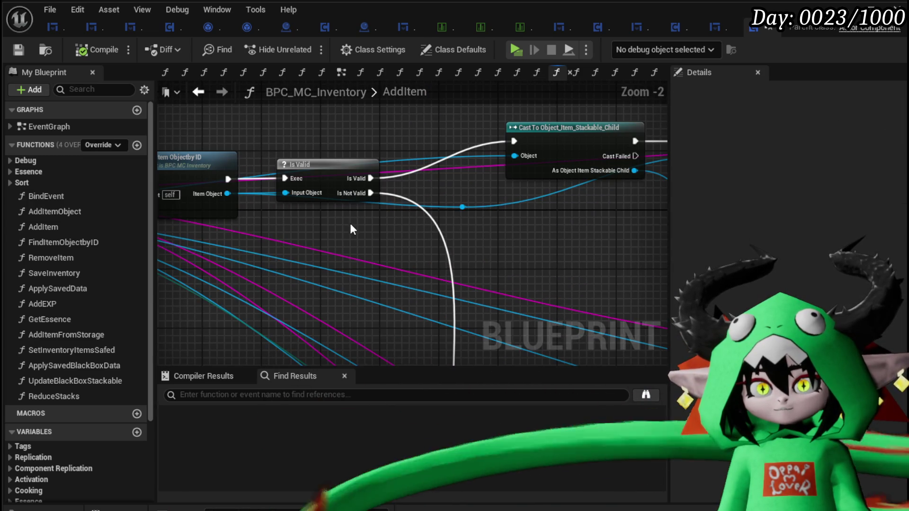
drag(350, 229, 511, 235)
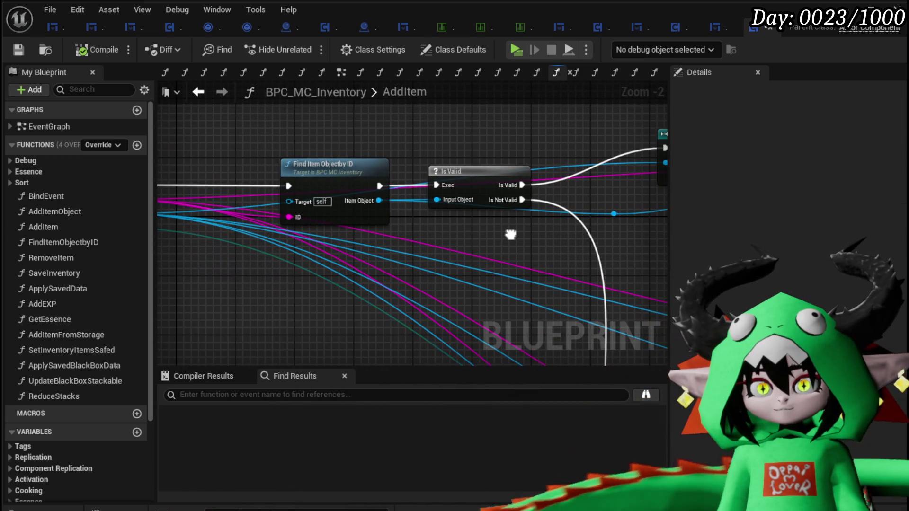
double_click(345, 169)
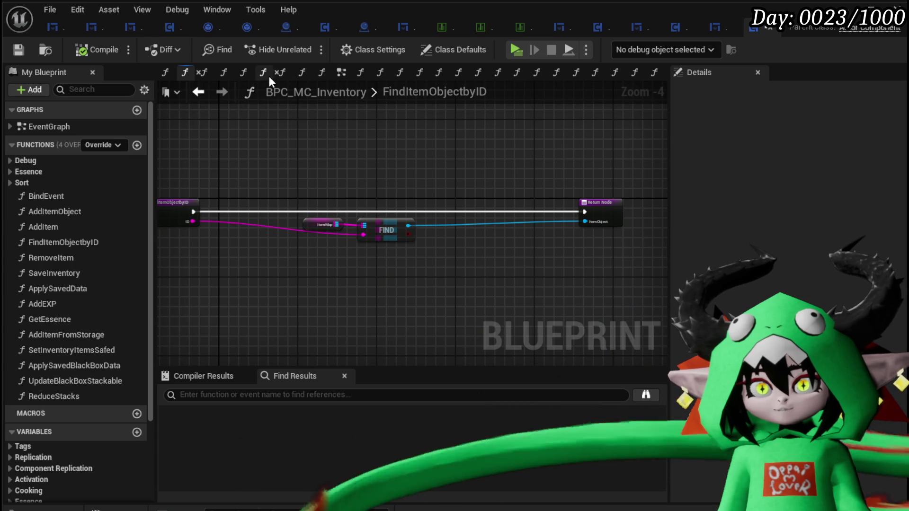
click(201, 94)
Check the Max Items variable against the Branch, compile the inventory blueprint, and launch the preview.
drag(270, 124, 304, 214)
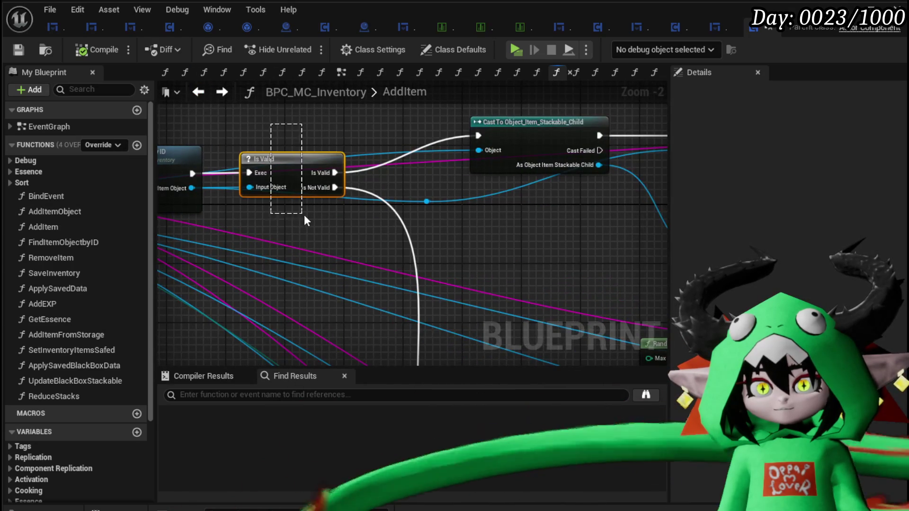
mouse_move(369, 261)
mouse_down()
mouse_move(349, 218)
mouse_move(229, 159)
mouse_move(175, 190)
mouse_move(233, 246)
mouse_move(552, 205)
mouse_move(551, 190)
mouse_up()
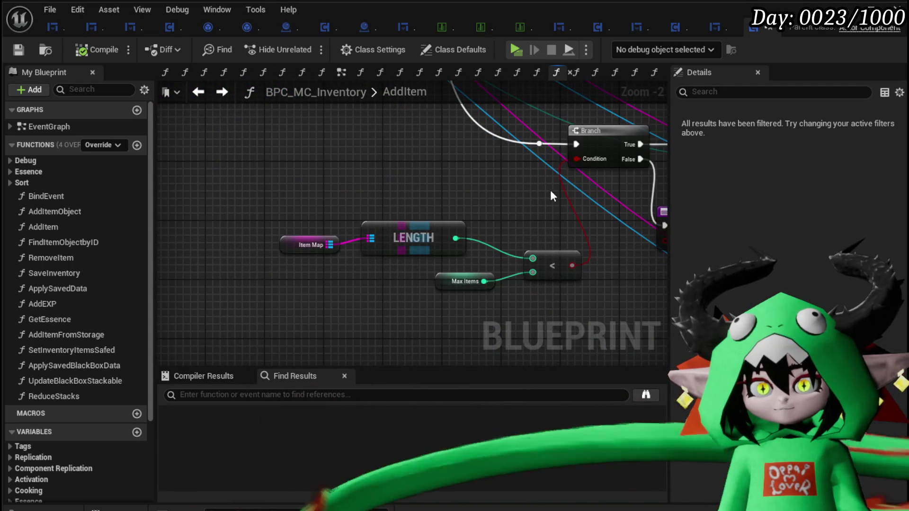
click(435, 282)
scroll(799, 245, down, 3)
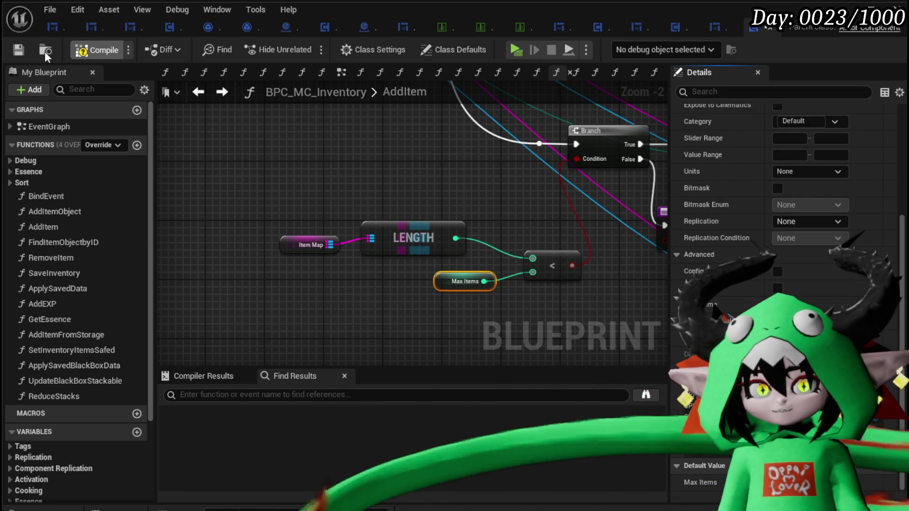
click(15, 53)
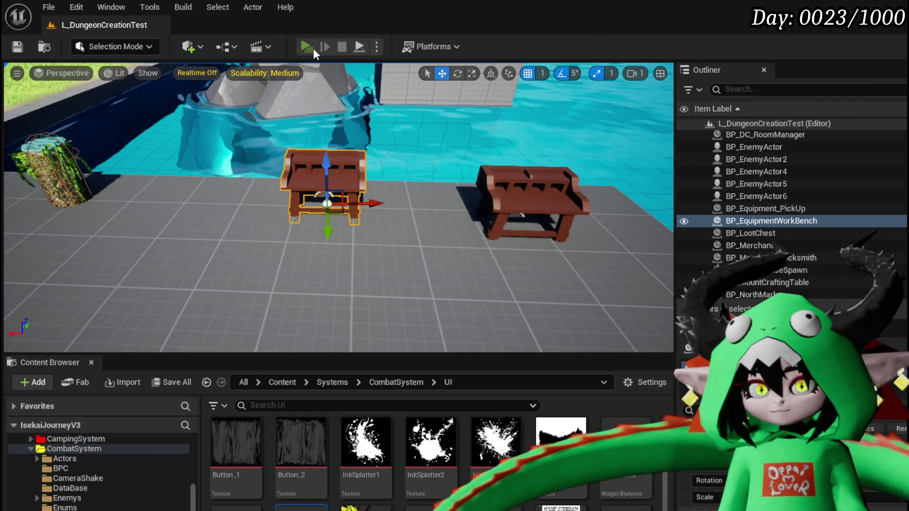
click(313, 49)
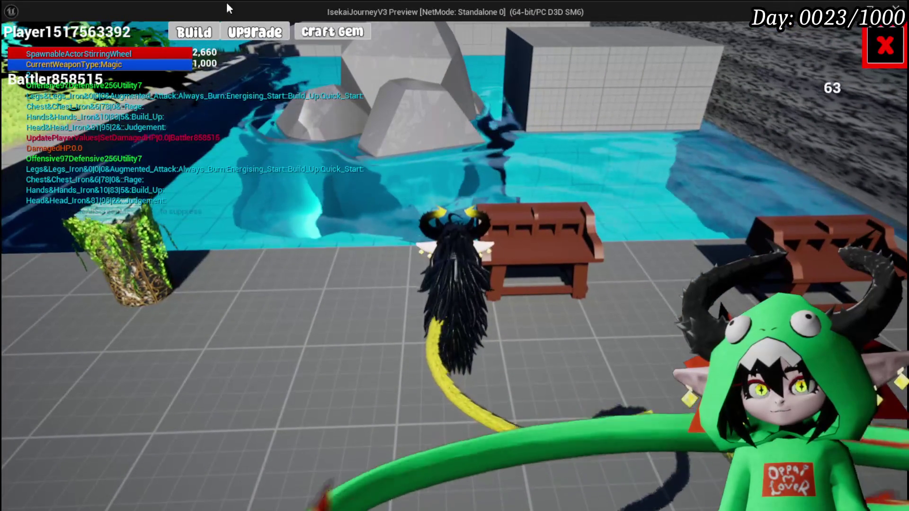
Craft a Virus gem from the Craft Gem panel and resume past the On Pressed breakpoint.
click(322, 42)
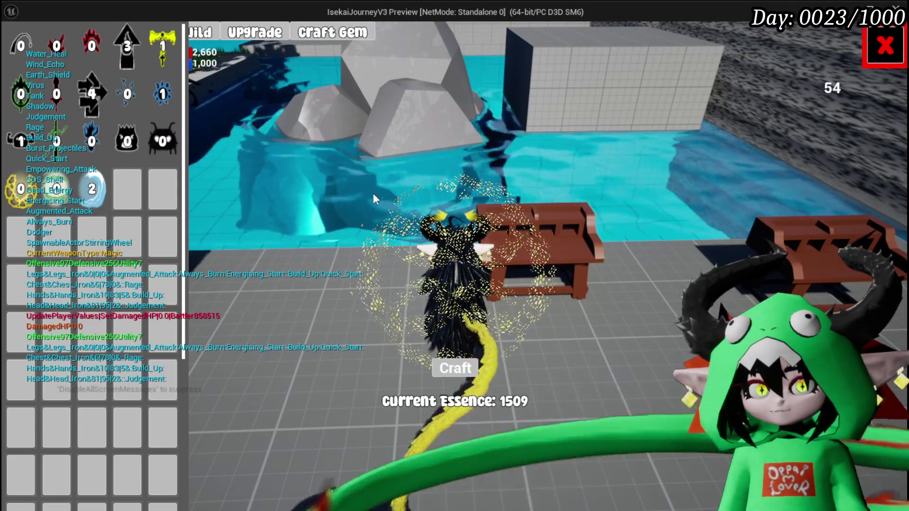
click(461, 368)
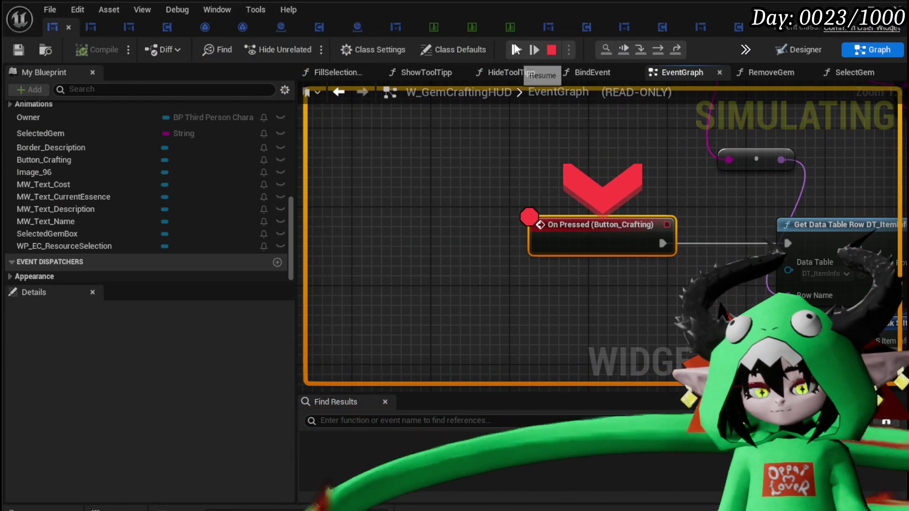
click(517, 49)
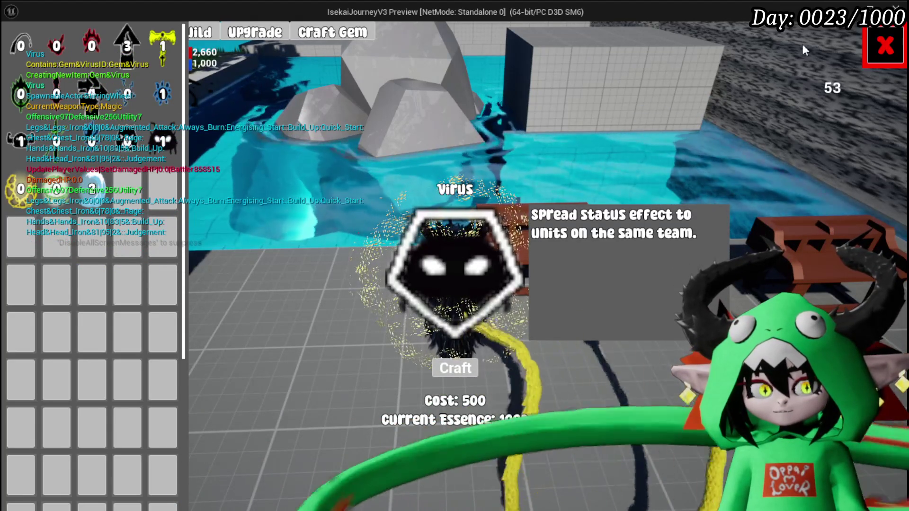
Save the game from the in-game settings menu, then end Play In Editor.
key(Escape)
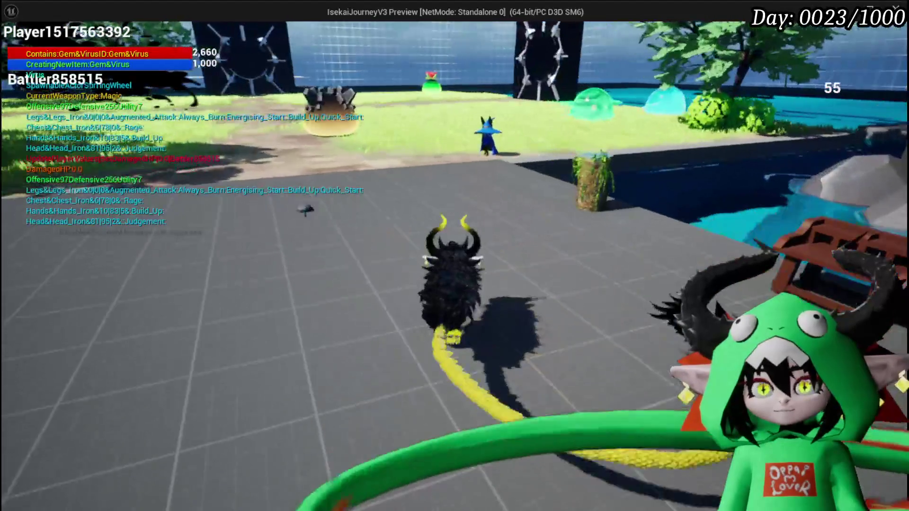
key(Escape)
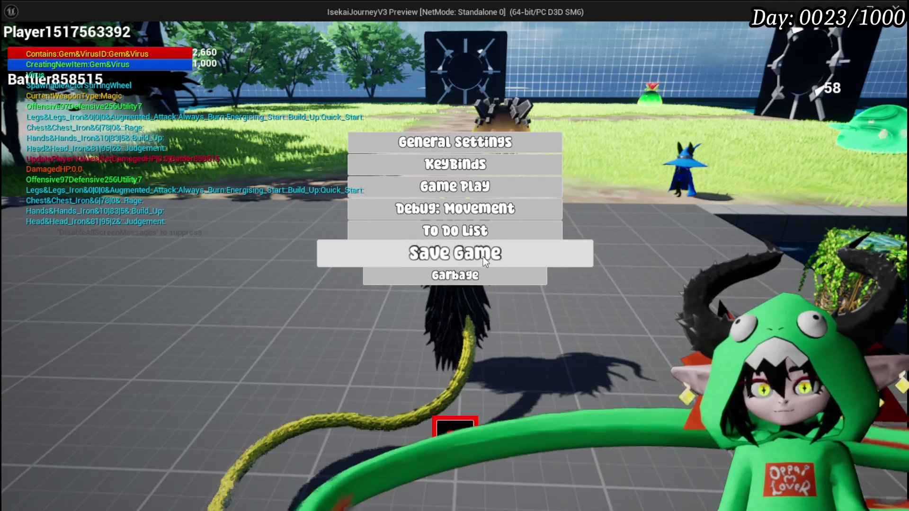
click(481, 258)
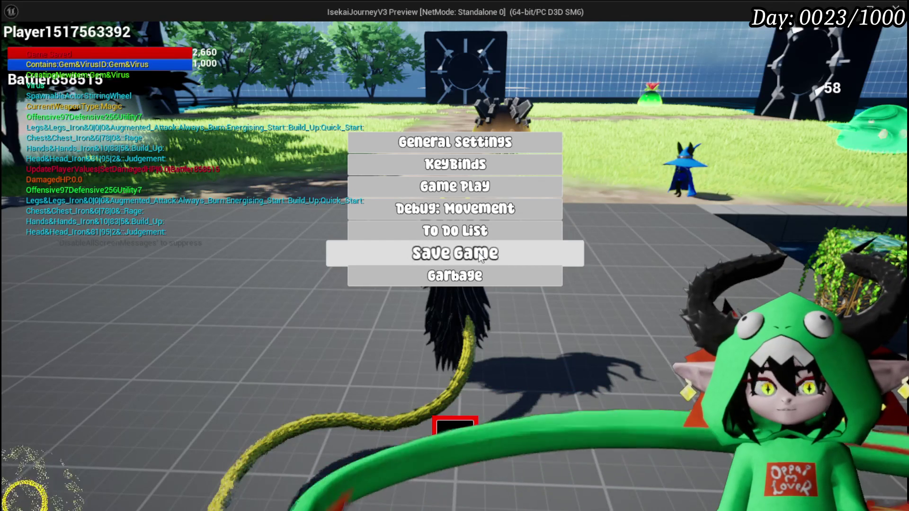
click(449, 442)
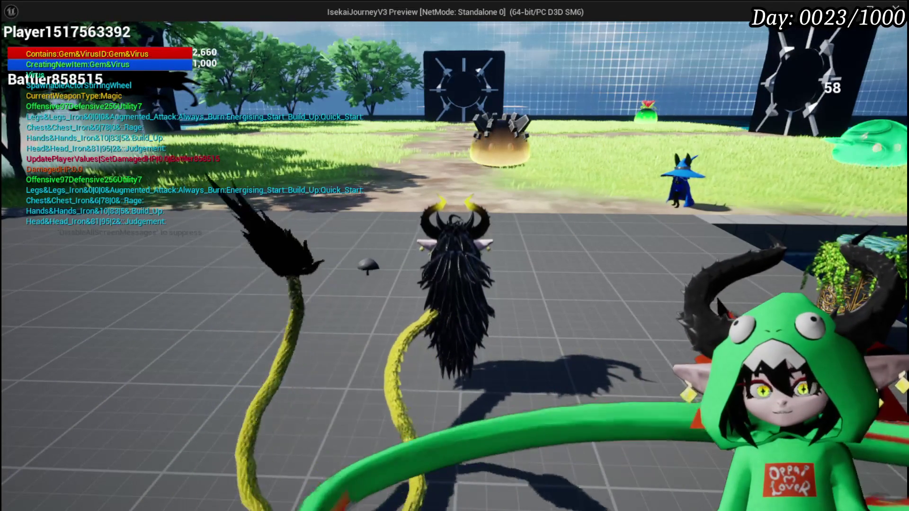
key(Escape)
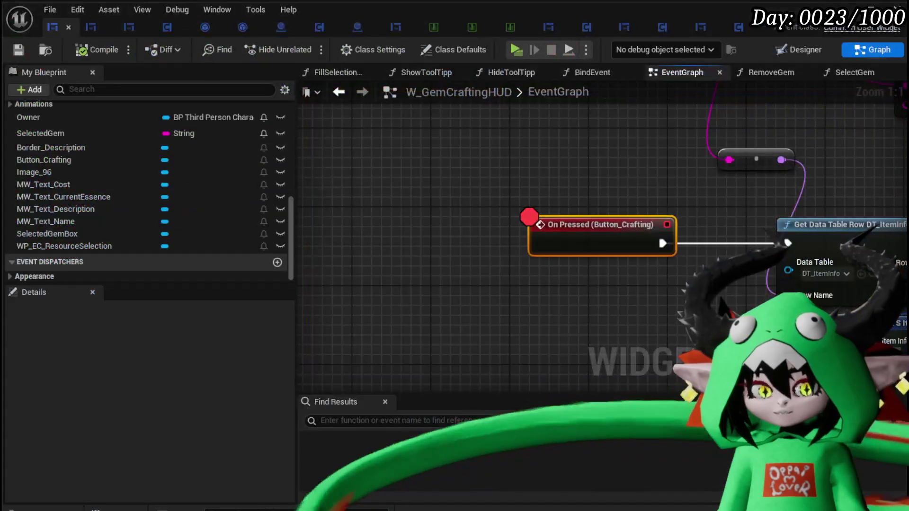